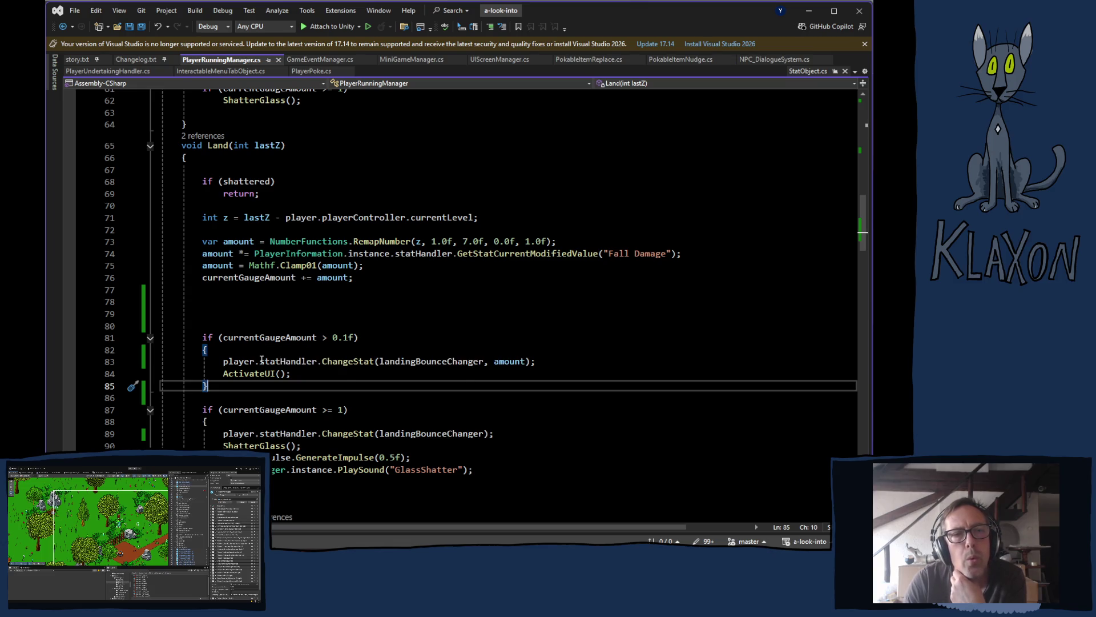
- Leave the Land() method in PlayerRunningManager.cs and switch to the Unity editor with Alt+Tab
{"action": "mouse_move", "coordinate": [261, 360]}
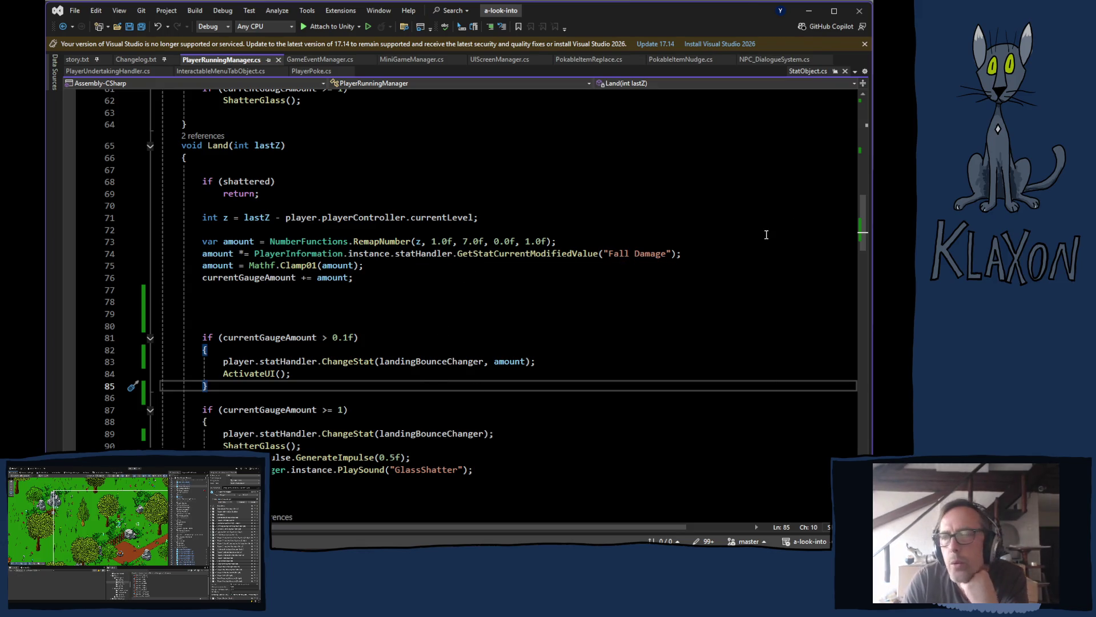
{"action": "key", "text": "alt+Tab"}
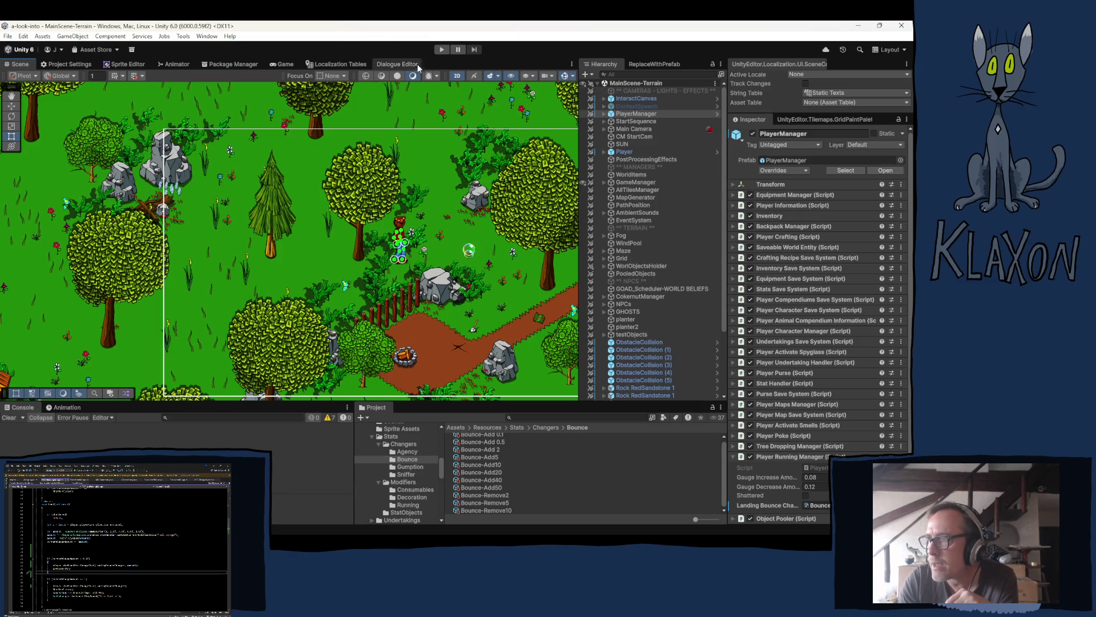
- Enter Play mode with Ctrl+P to bring up the game's Continue/New Game title menu
{"action": "key", "text": "ctrl+p"}
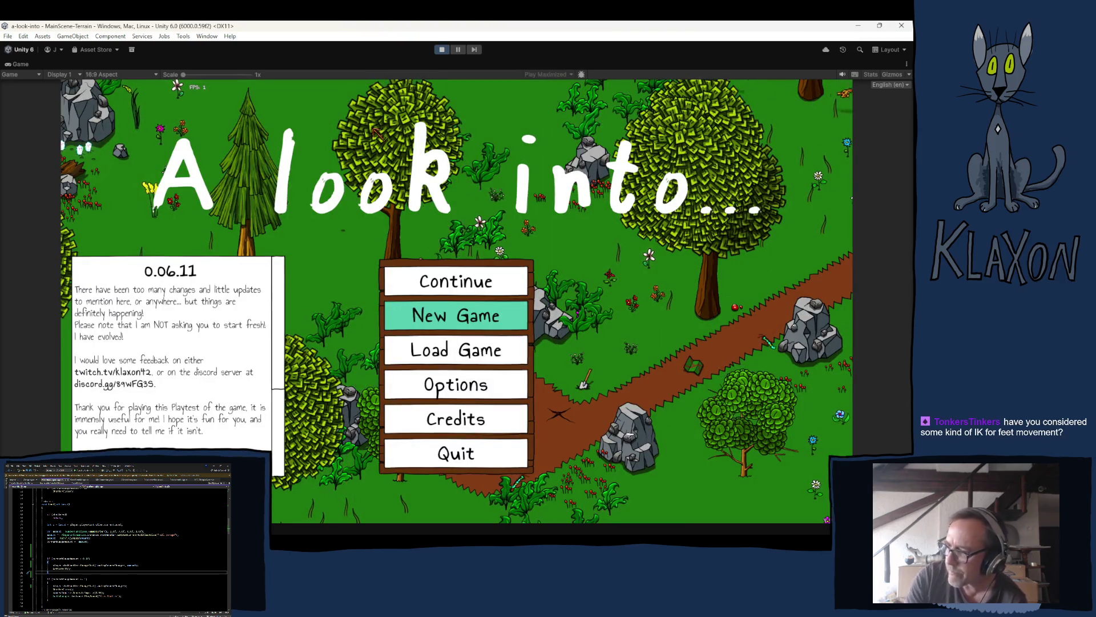
- Start a New Game, confirm the save and character, and walk the cat up the dirt path
{"action": "left_click", "coordinate": [449, 318]}
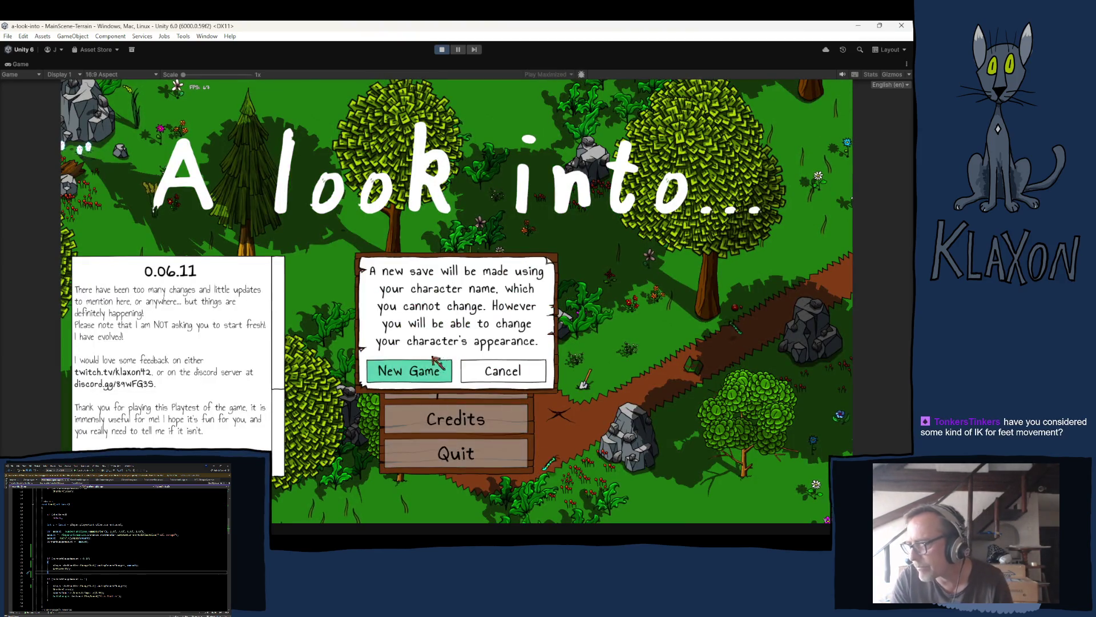
{"action": "left_click", "coordinate": [428, 371]}
{"action": "left_click", "coordinate": [485, 383]}
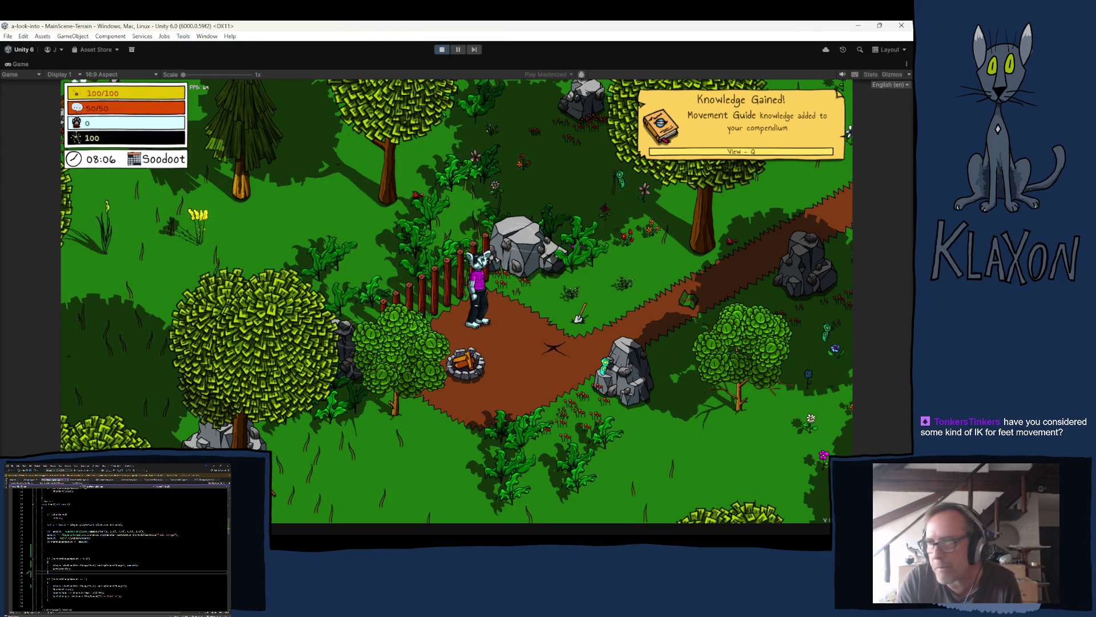
{"action": "key", "text": "d"}
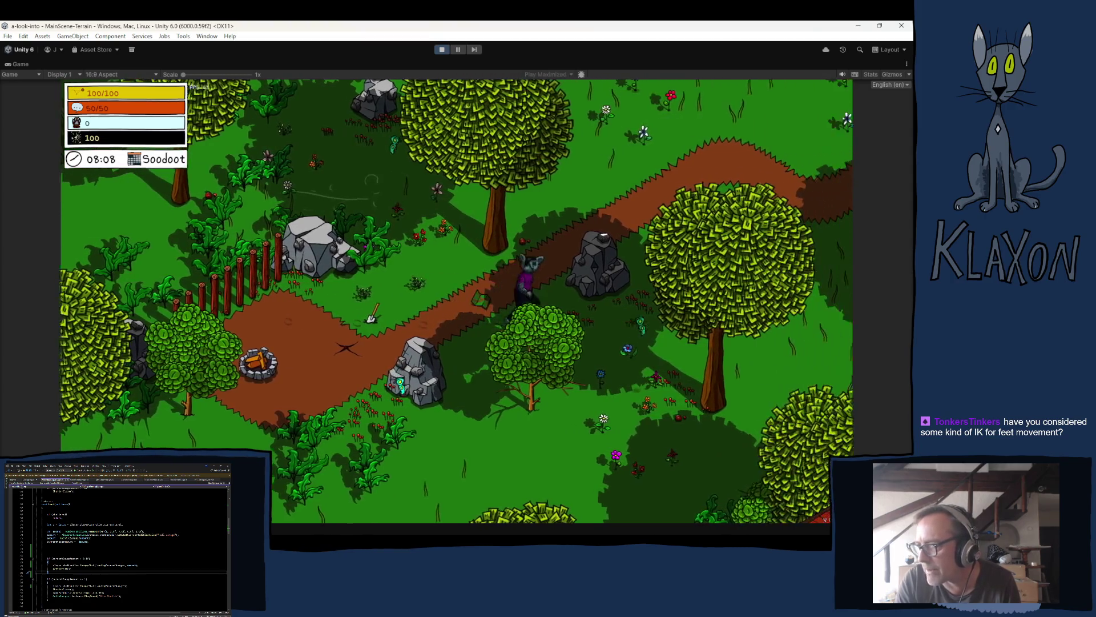
{"action": "key", "text": "d"}
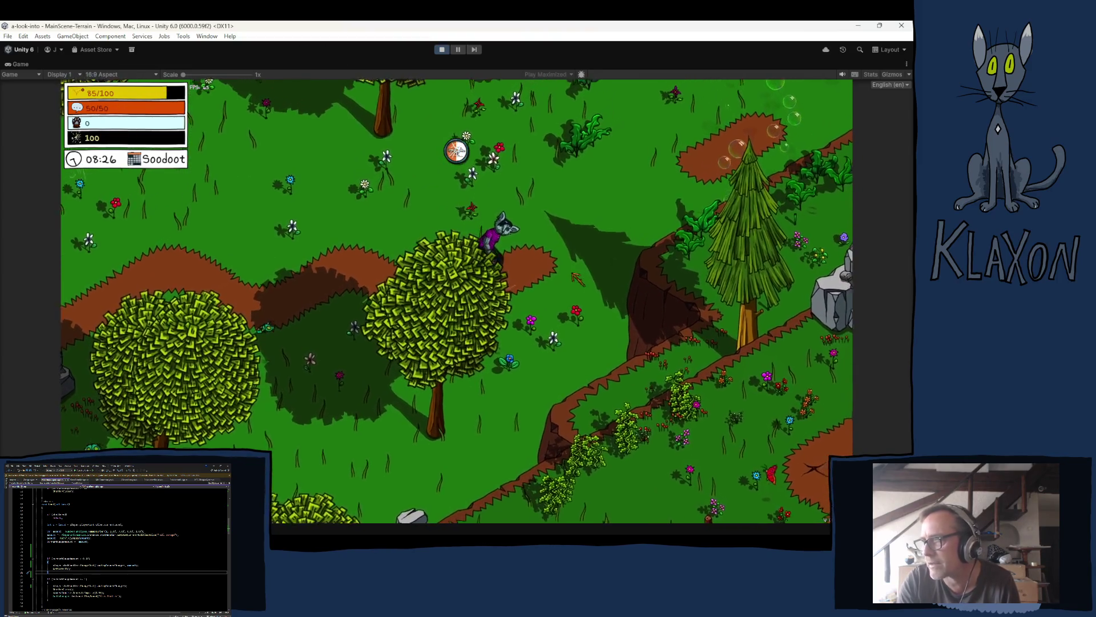
- Run the cat off the cliff ledges and high ground to test the fall damage
{"action": "key", "text": "d"}
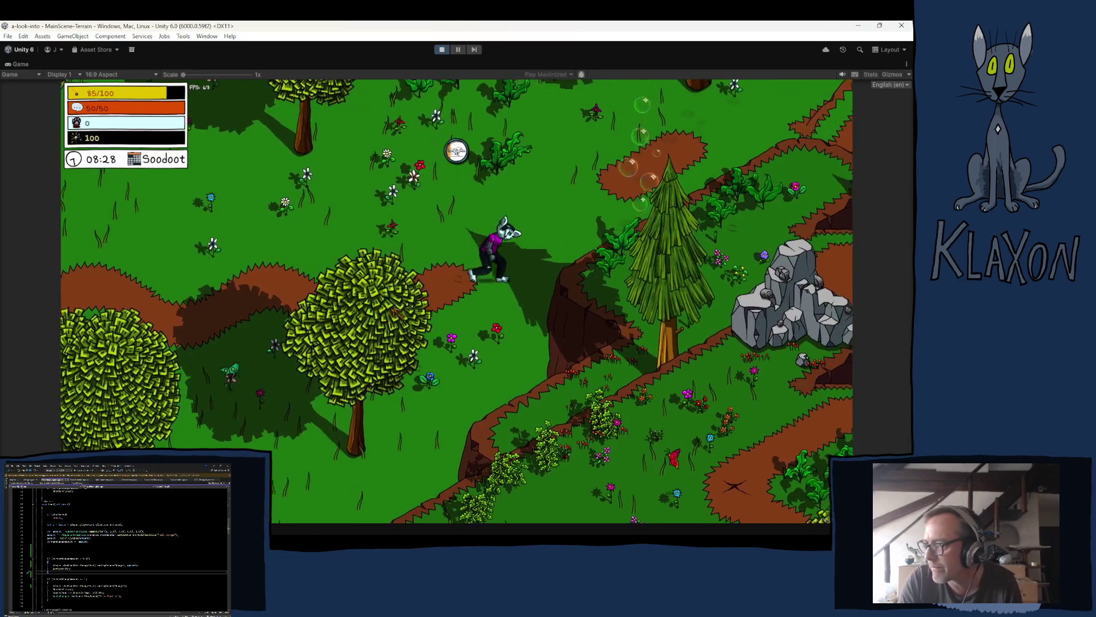
{"action": "key", "text": "d"}
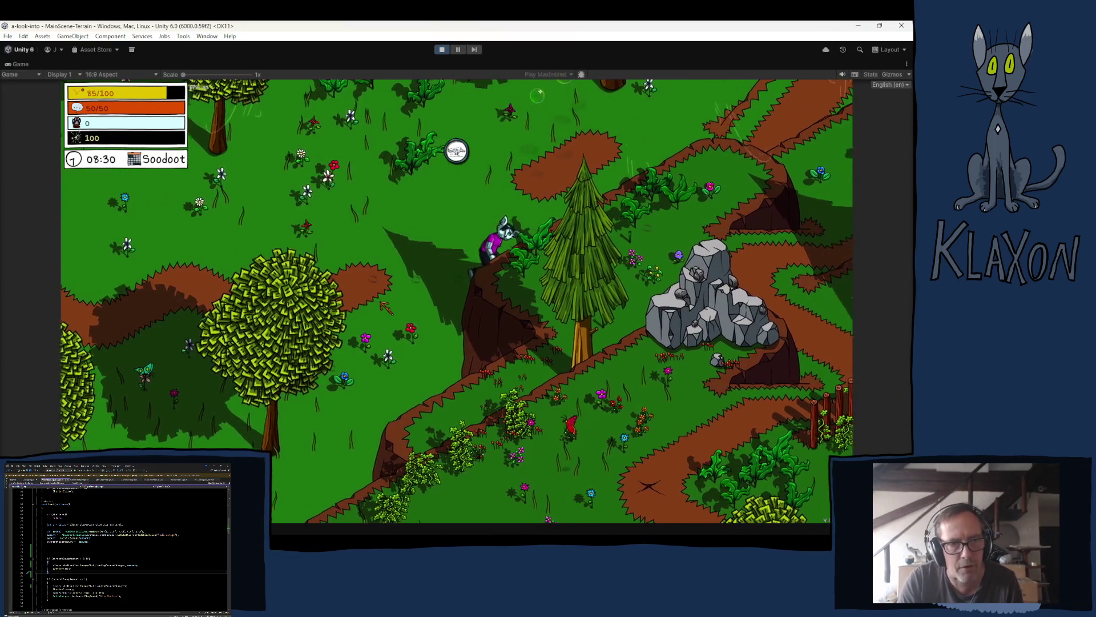
{"action": "key", "text": "d"}
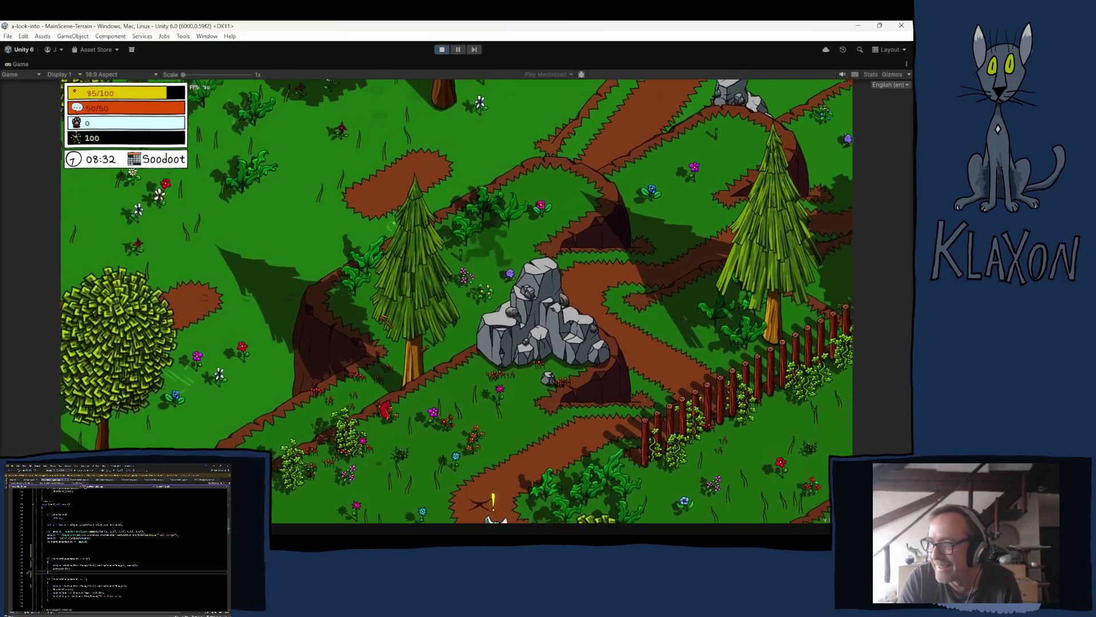
{"action": "key", "text": "w"}
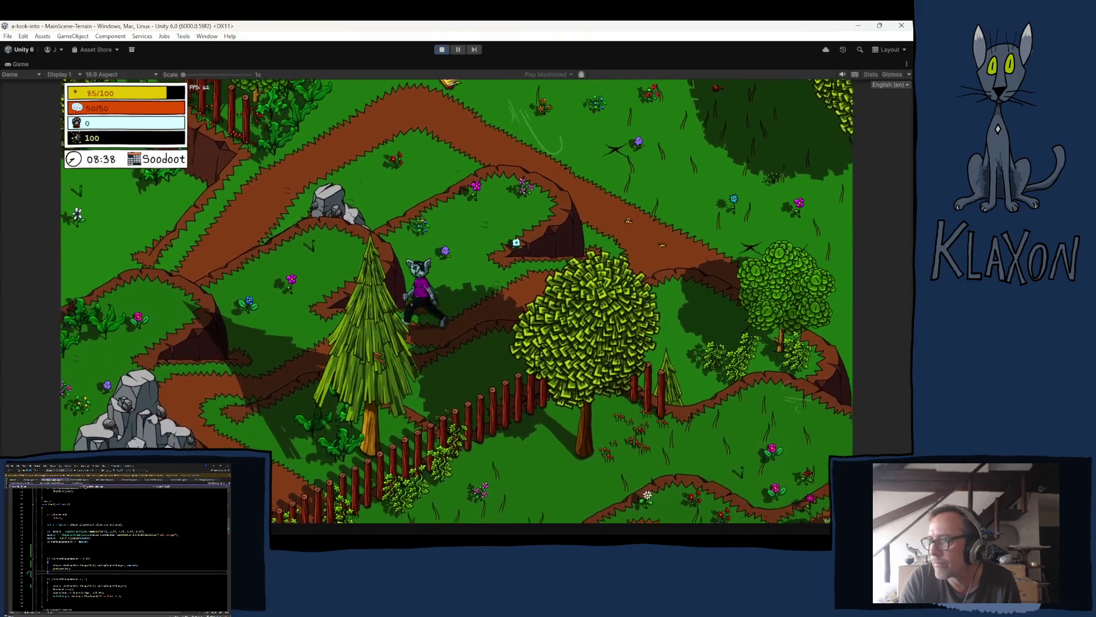
{"action": "key", "text": "s"}
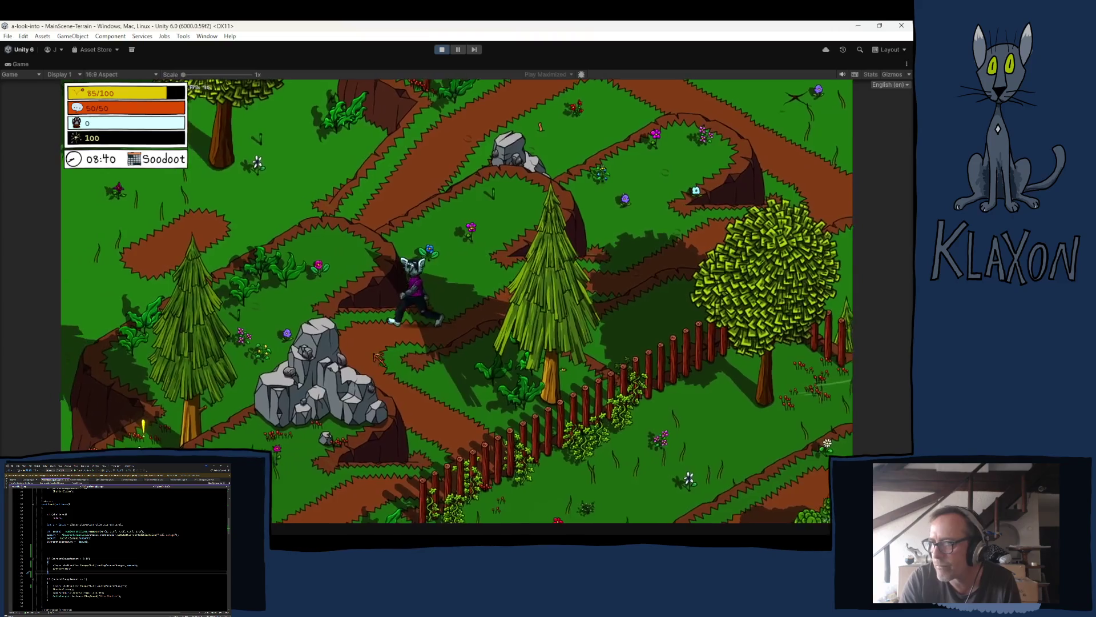
{"action": "key", "text": "a"}
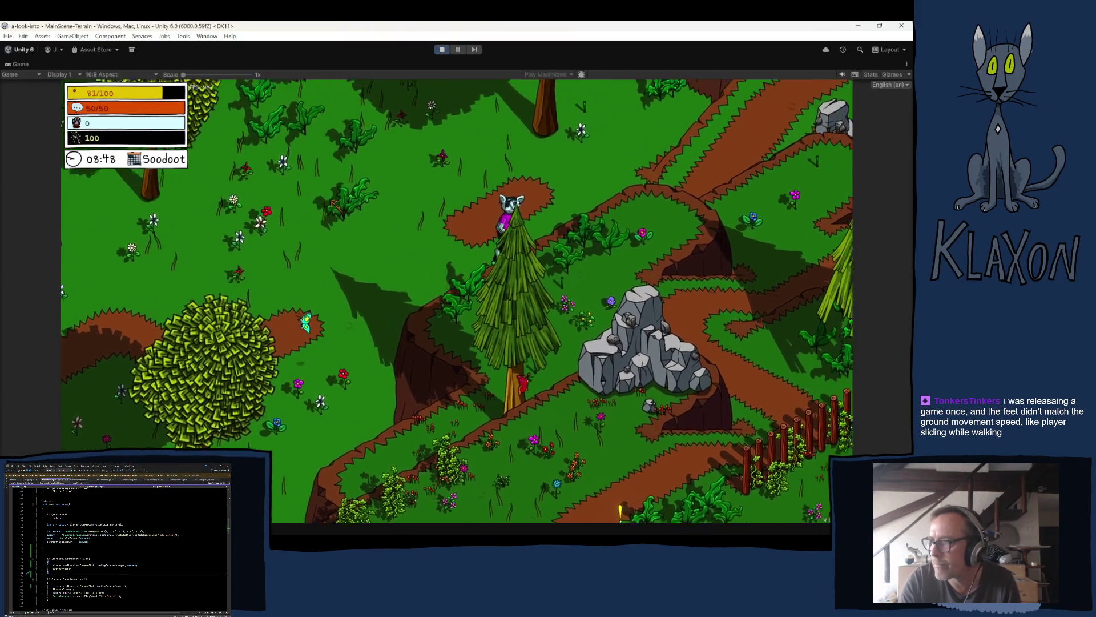
{"action": "key", "text": "d"}
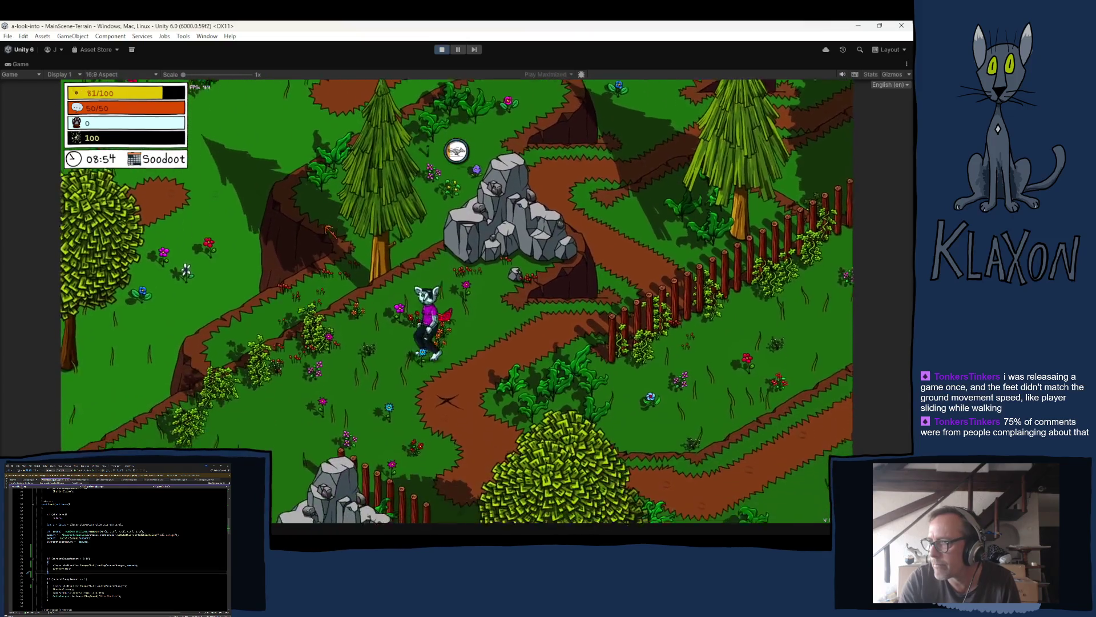
{"action": "key", "text": "s"}
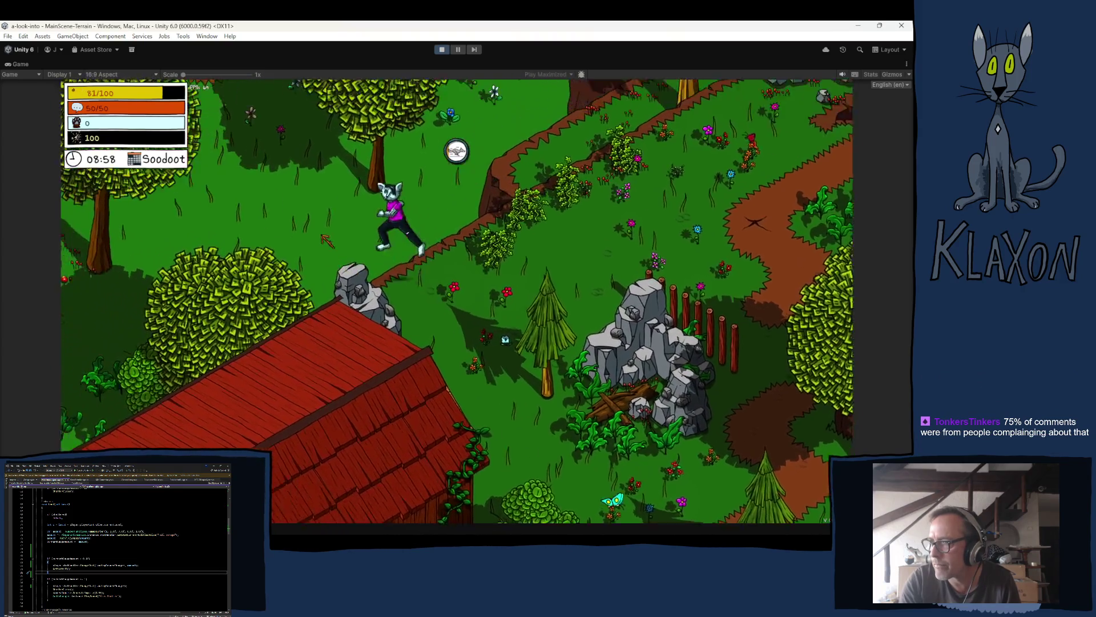
{"action": "key", "text": "a"}
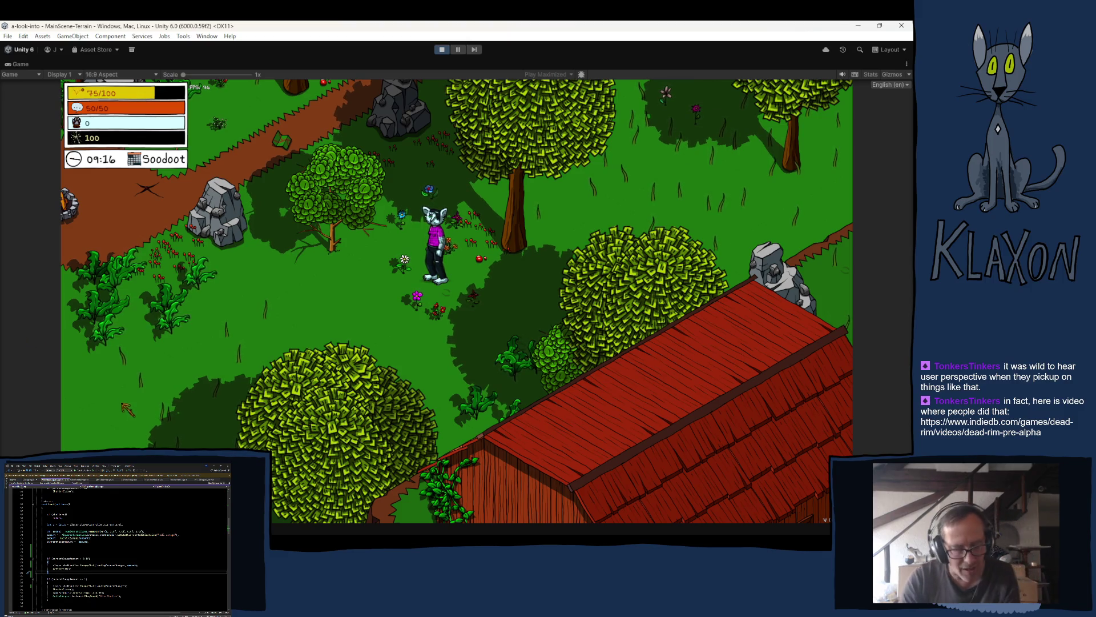
{"action": "key", "text": "w"}
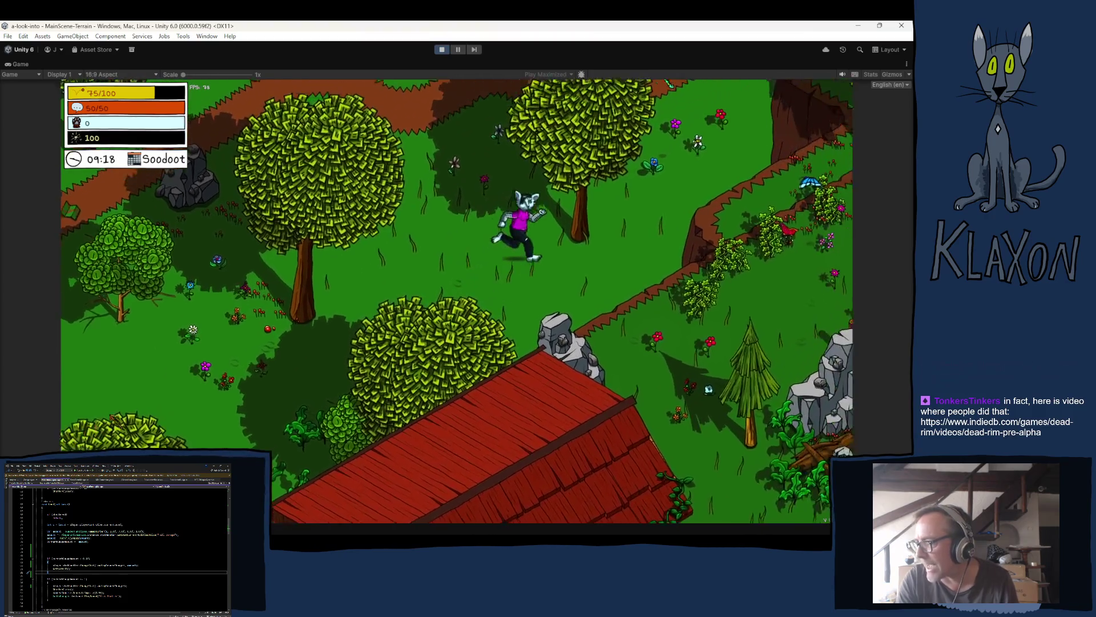
{"action": "key", "text": "w"}
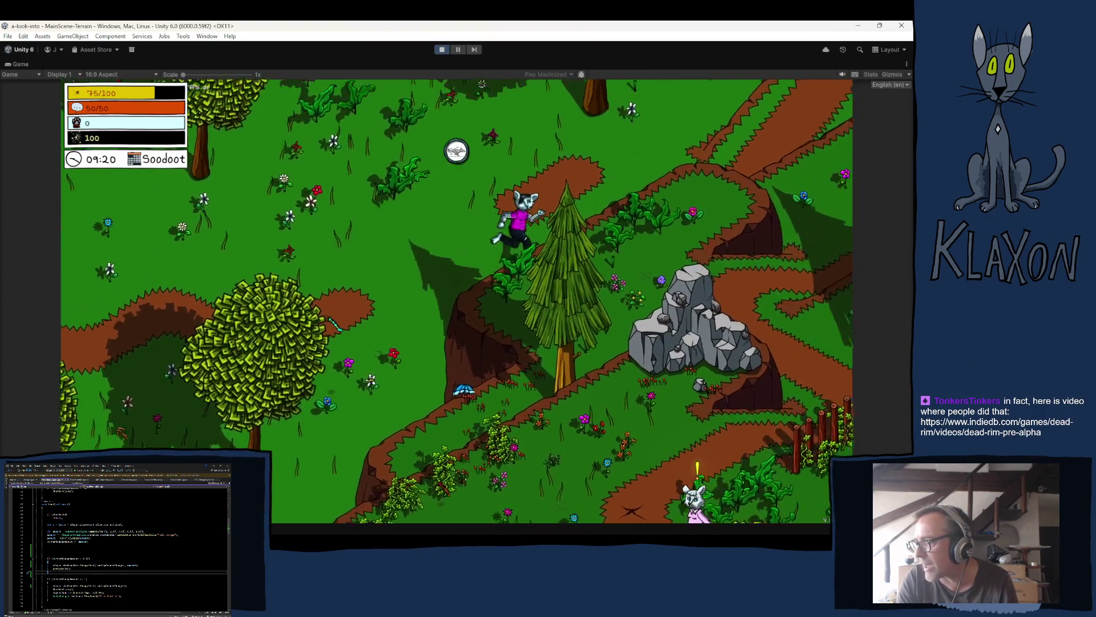
{"action": "key", "text": "w"}
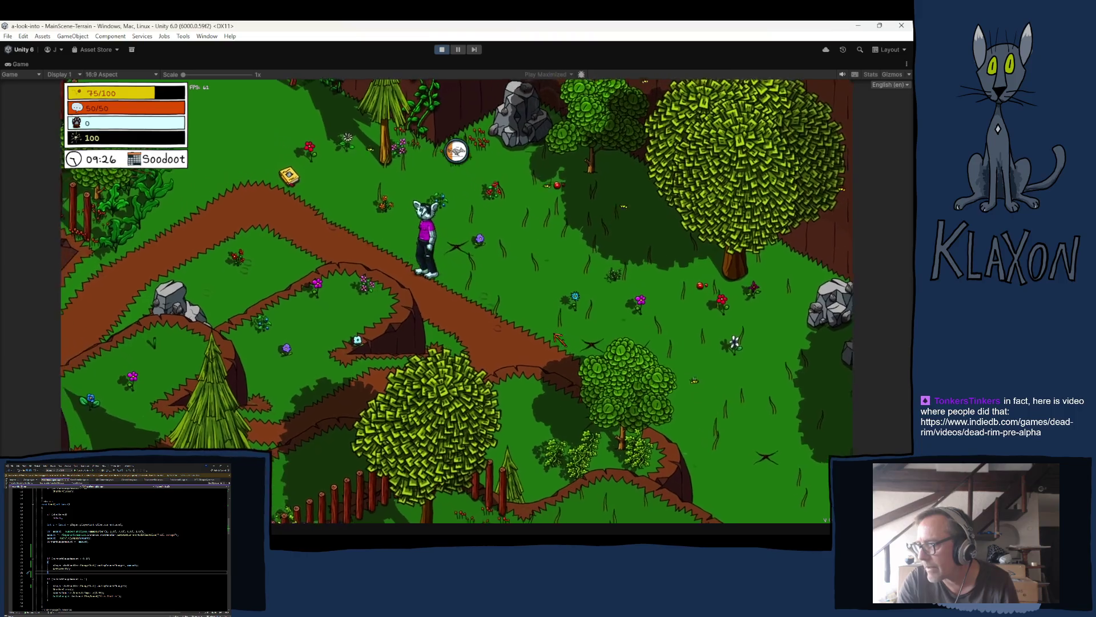
- Walk to the bench area, pick up the book on the grass, and continue down the path
{"action": "key", "text": "a"}
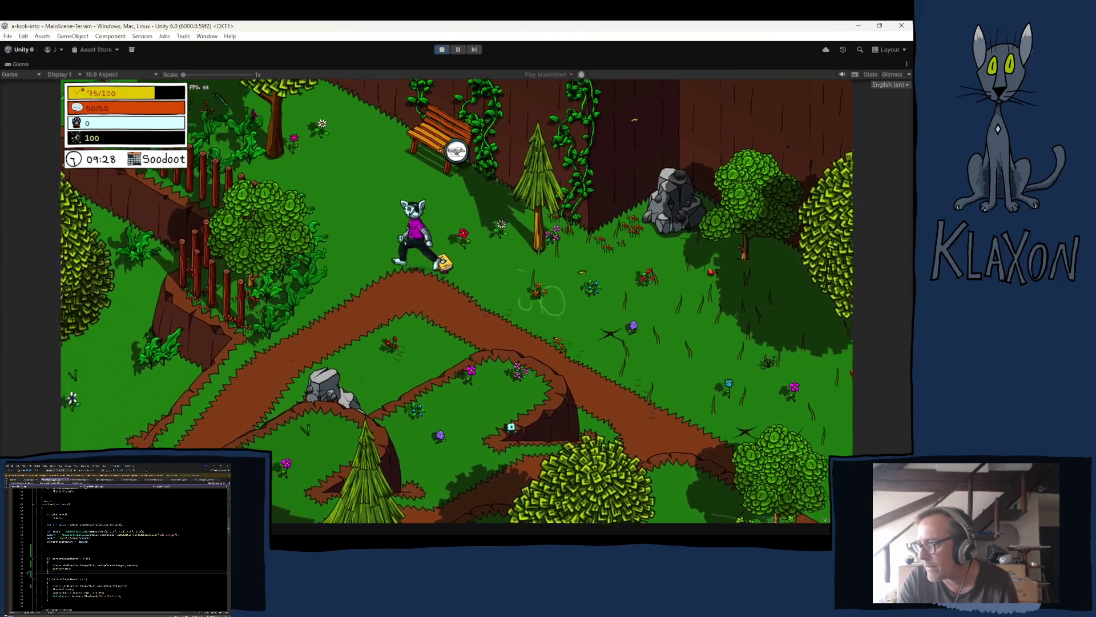
{"action": "key", "text": "a"}
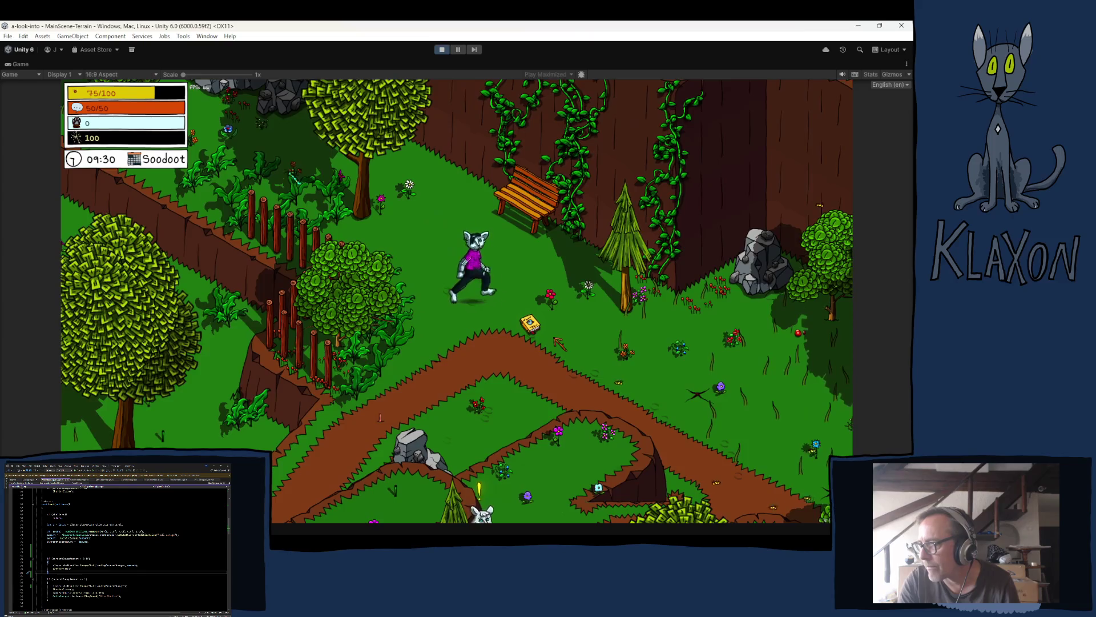
{"action": "key", "text": "a"}
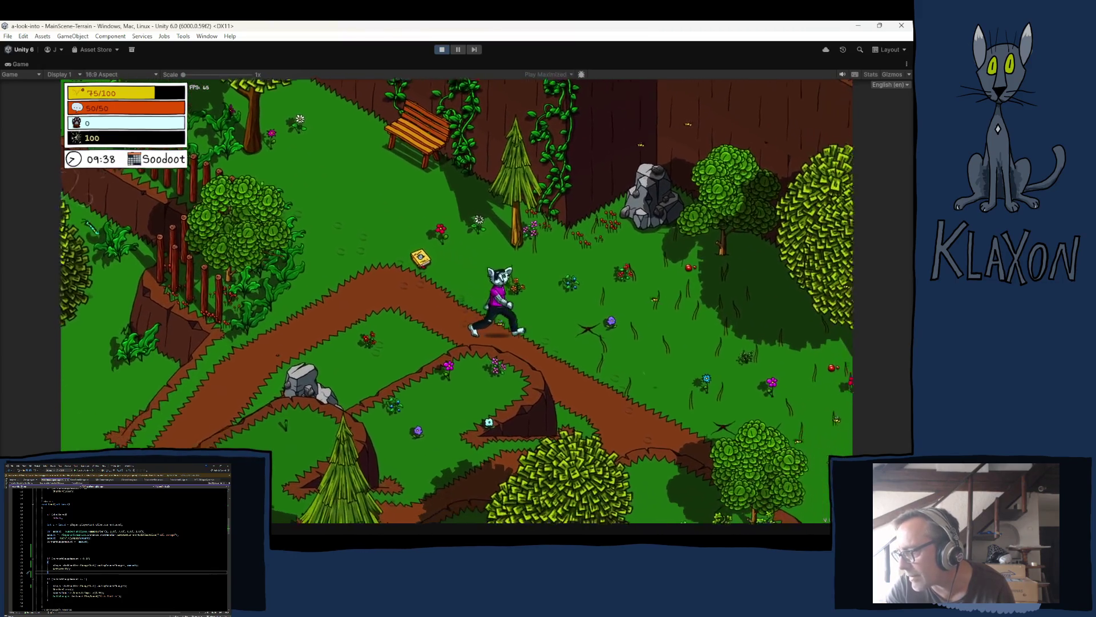
{"action": "key", "text": "a"}
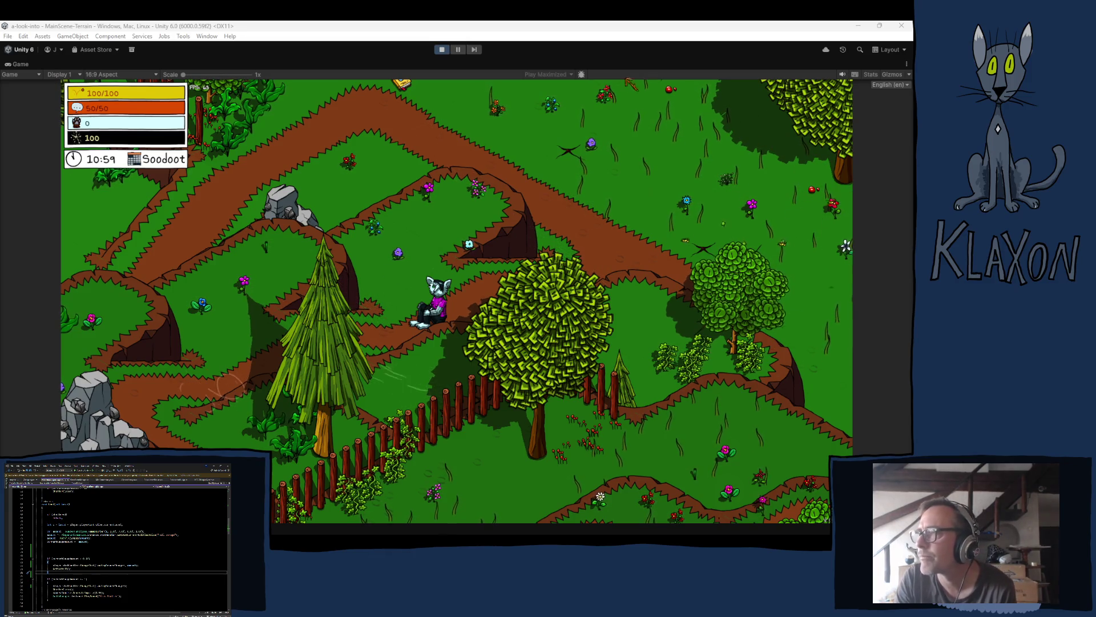
- Stop Play mode with Ctrl+P, leaving the Game view frozen at 11:00
{"action": "key", "text": "ctrl+p"}
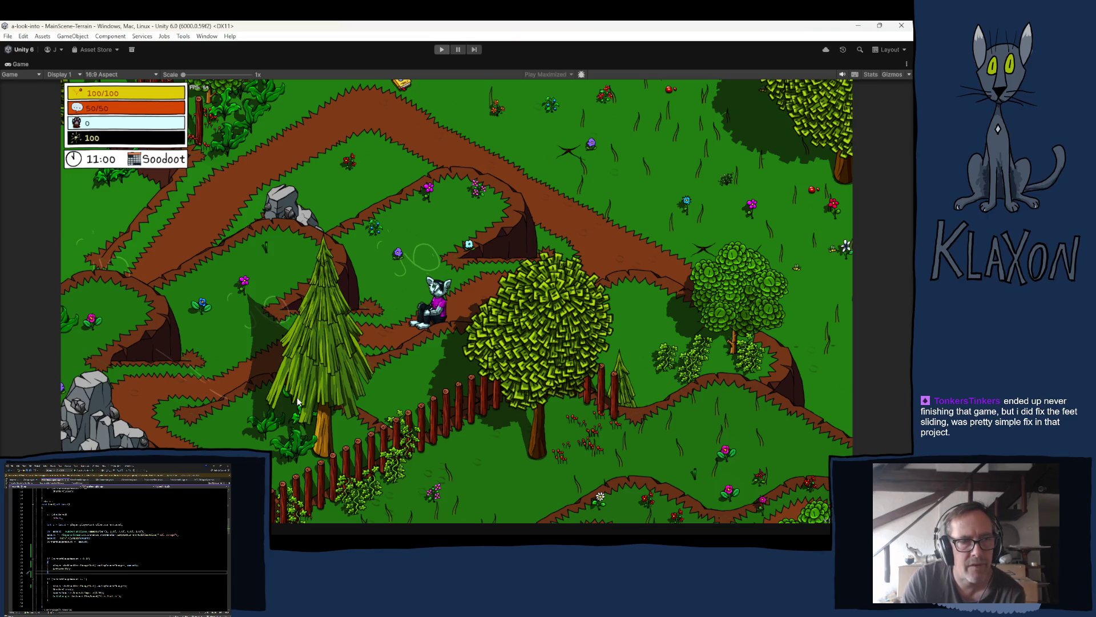
- Stop the running playtest to return the MainScene-Terrain scene to edit mode
{"action": "key", "text": "ctrl+p"}
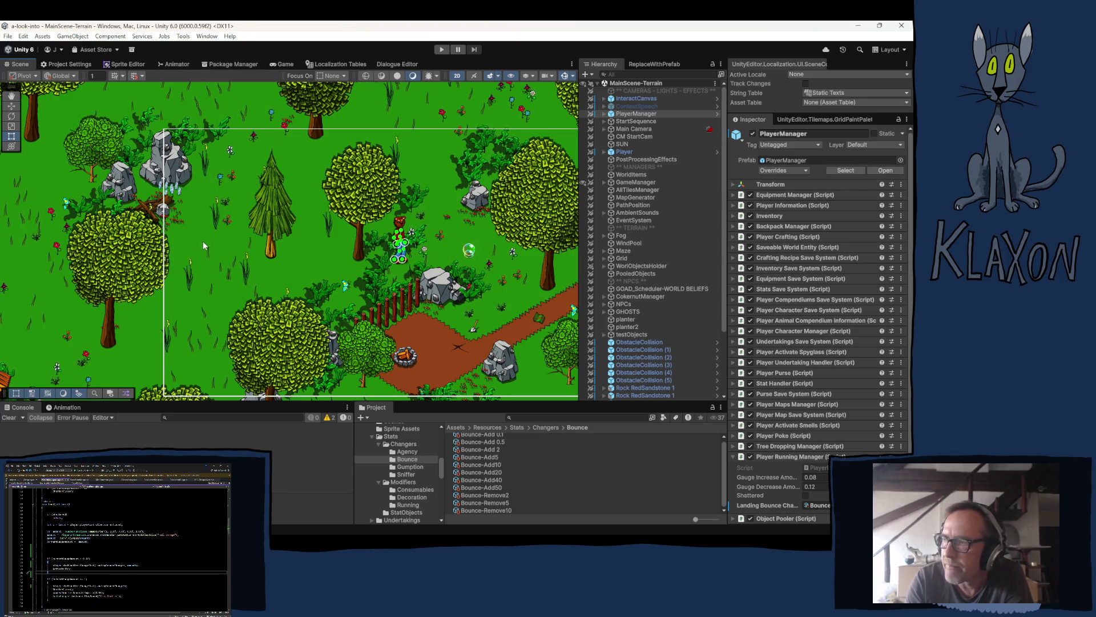
{"action": "scroll", "coordinate": [360, 293], "scroll_direction": "down", "scroll_amount": 2}
{"action": "scroll", "coordinate": [359, 290], "scroll_direction": "up", "scroll_amount": 1}
{"action": "mouse_move", "coordinate": [362, 288]}
{"action": "left_mouse_down"}
{"action": "mouse_move", "coordinate": [325, 295]}
{"action": "mouse_move", "coordinate": [175, 226]}
{"action": "mouse_move", "coordinate": [294, 236]}
{"action": "left_mouse_up"}
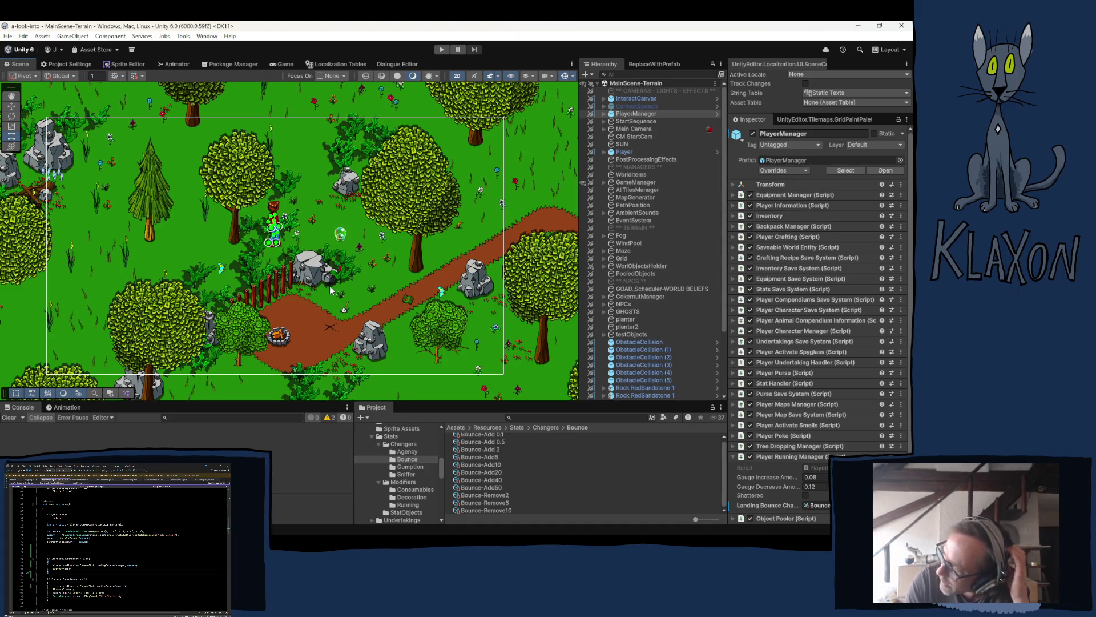
{"action": "scroll", "coordinate": [358, 239], "scroll_direction": "down", "scroll_amount": 2}
- Start Play mode from the toolbar's Play button to reach the game's title menu
{"action": "scroll", "coordinate": [357, 239], "scroll_direction": "down", "scroll_amount": 2}
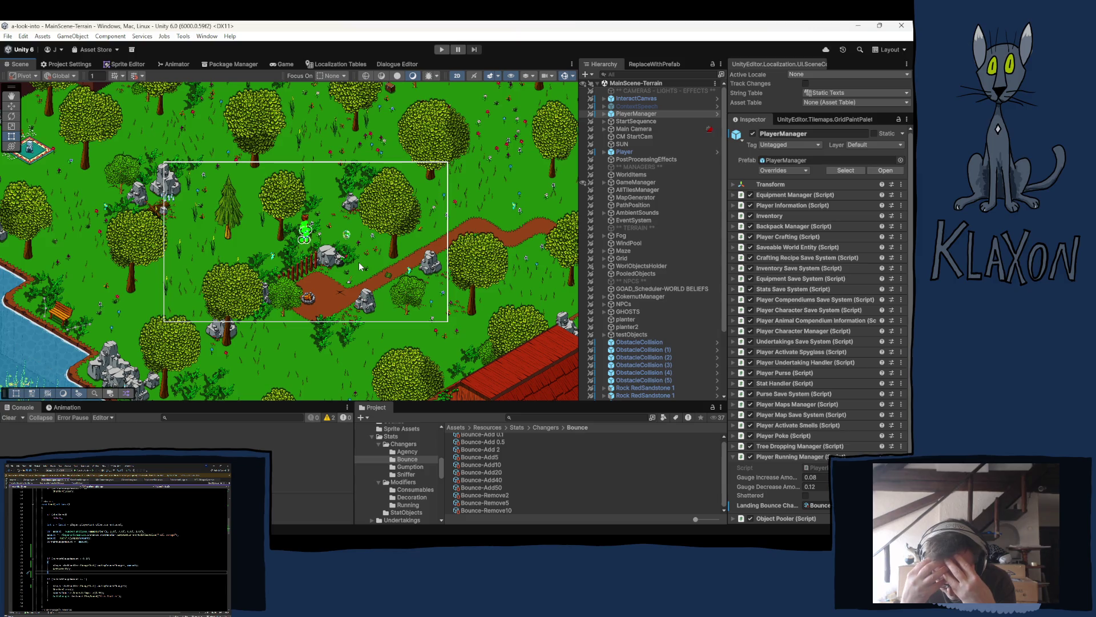
{"action": "left_click", "coordinate": [441, 49]}
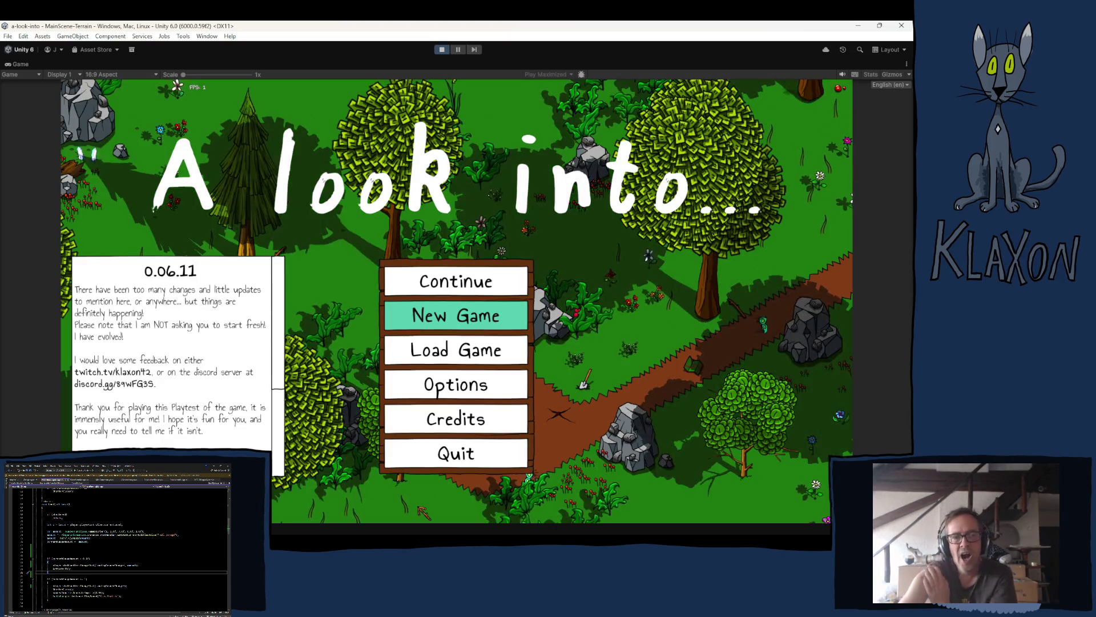
- Begin a new game, confirming the new save and accepting the character
{"action": "mouse_move", "coordinate": [457, 523]}
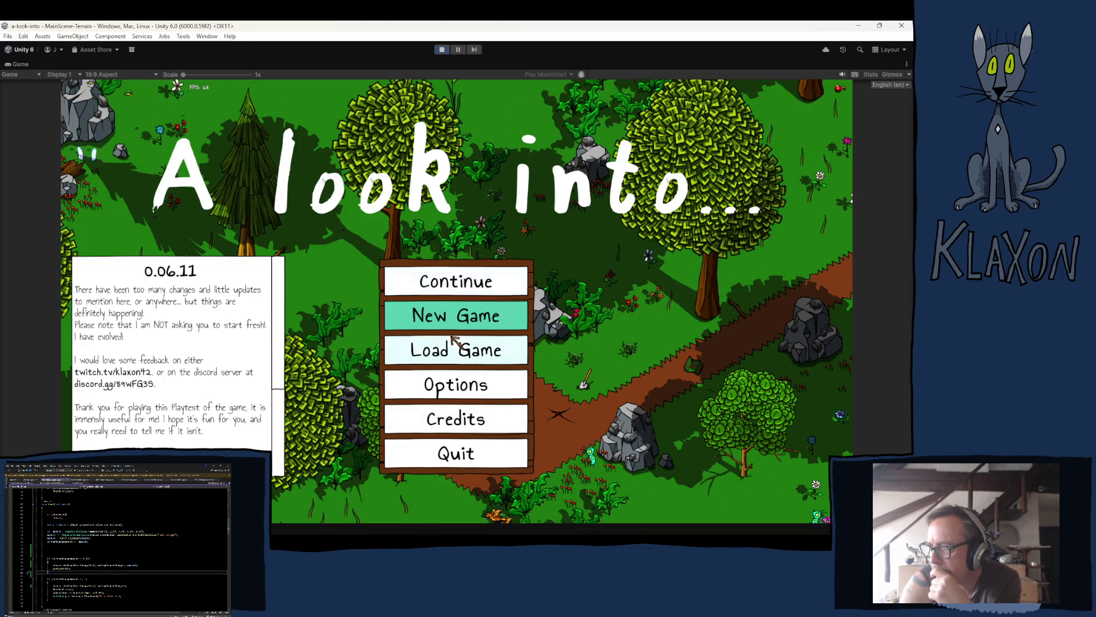
{"action": "left_click", "coordinate": [451, 315]}
{"action": "left_click", "coordinate": [425, 372]}
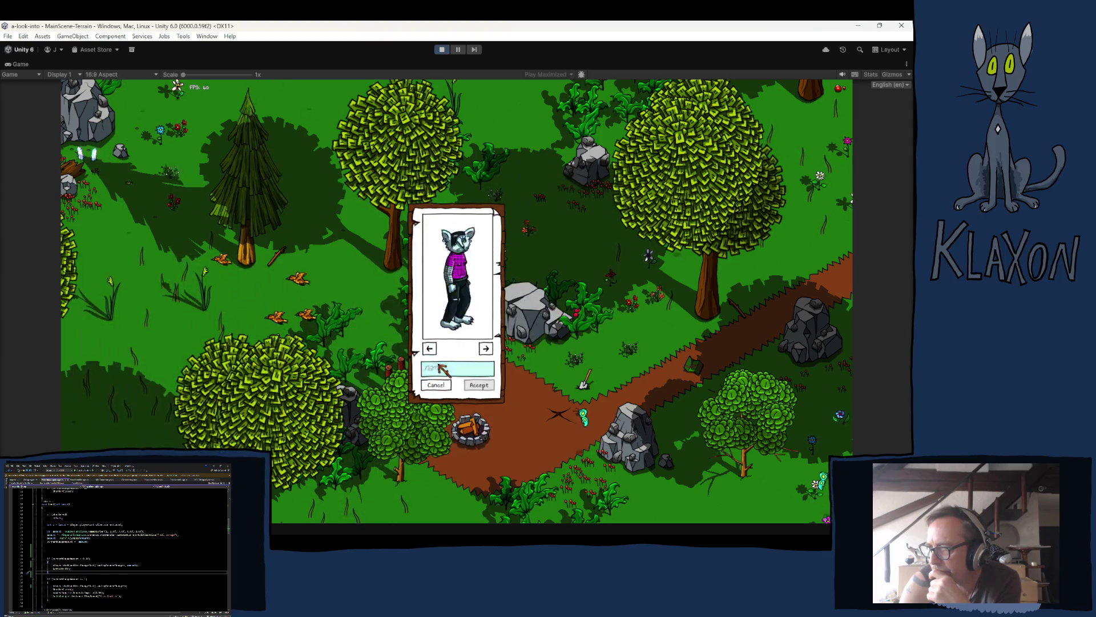
{"action": "left_click", "coordinate": [476, 389]}
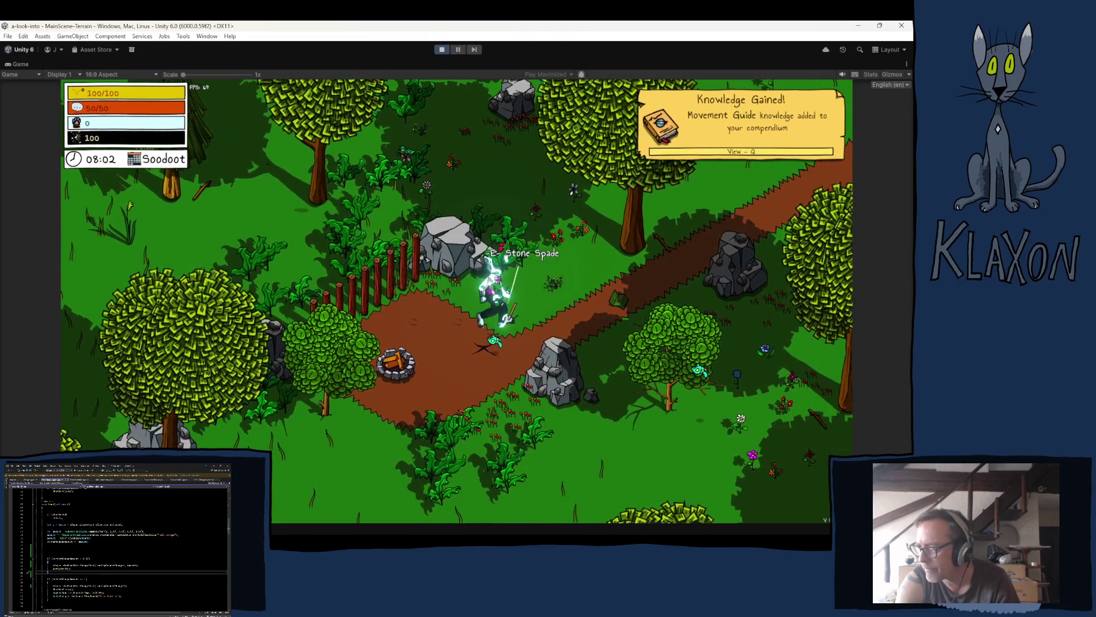
- Dig with the stone spade through the ring minigame, then read and close the Get Crafty! message
{"action": "key", "text": "Tab"}
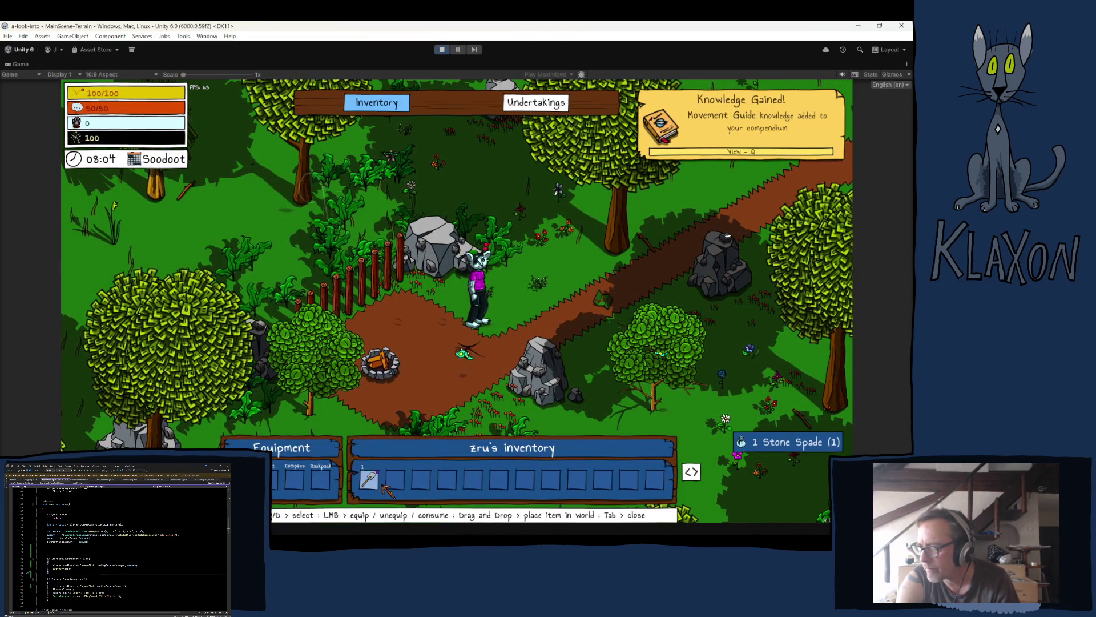
{"action": "key", "text": "Tab"}
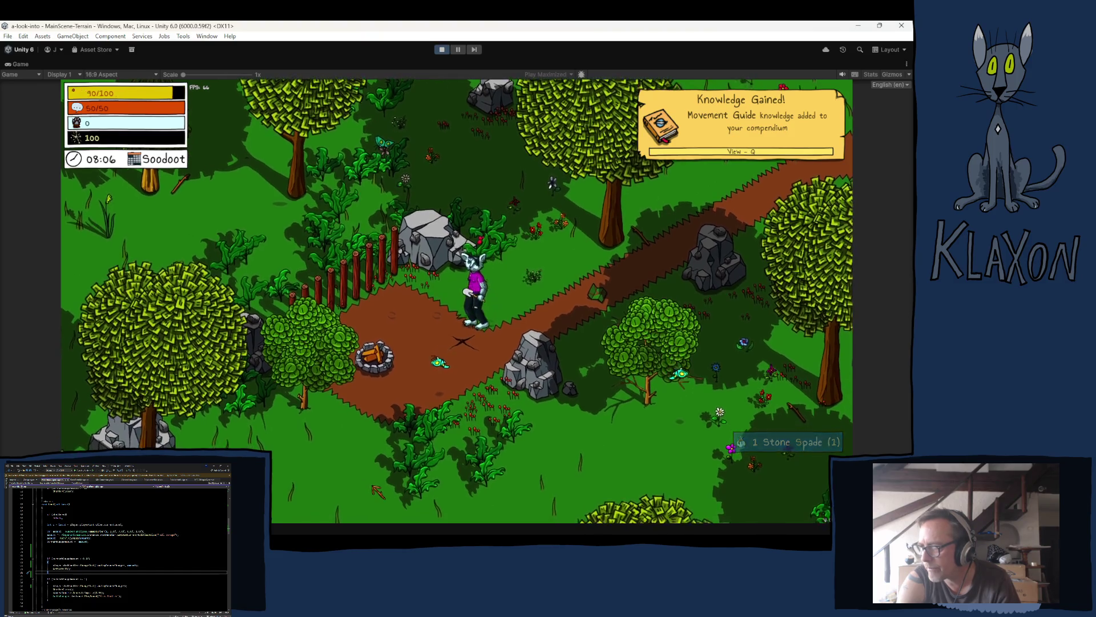
{"action": "left_click", "coordinate": [451, 368]}
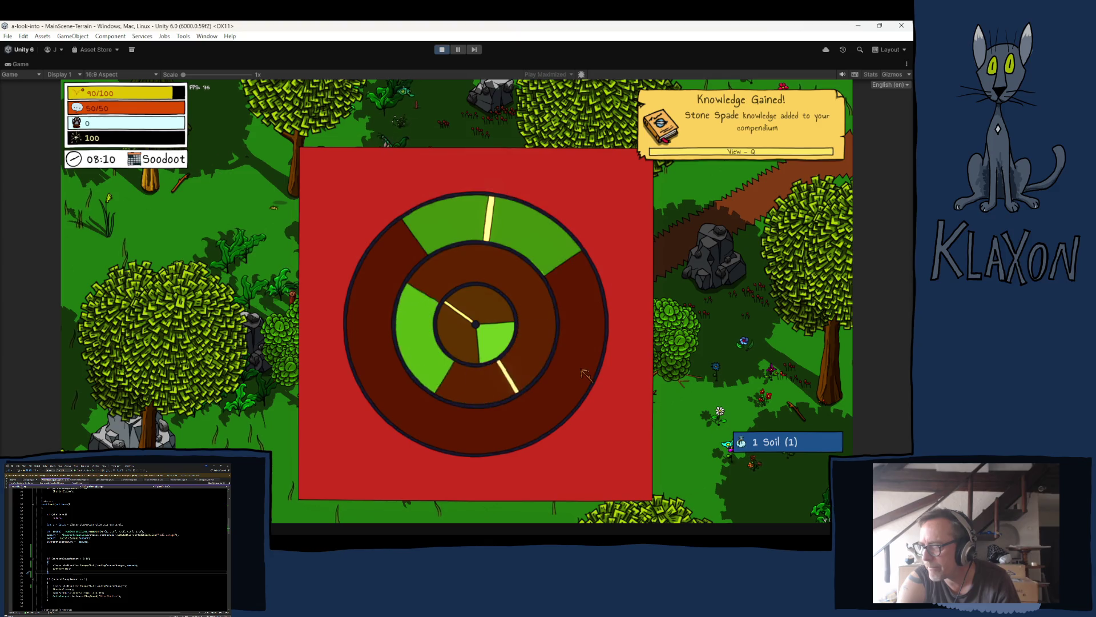
{"action": "left_click", "coordinate": [582, 371]}
{"action": "left_click", "coordinate": [582, 374]}
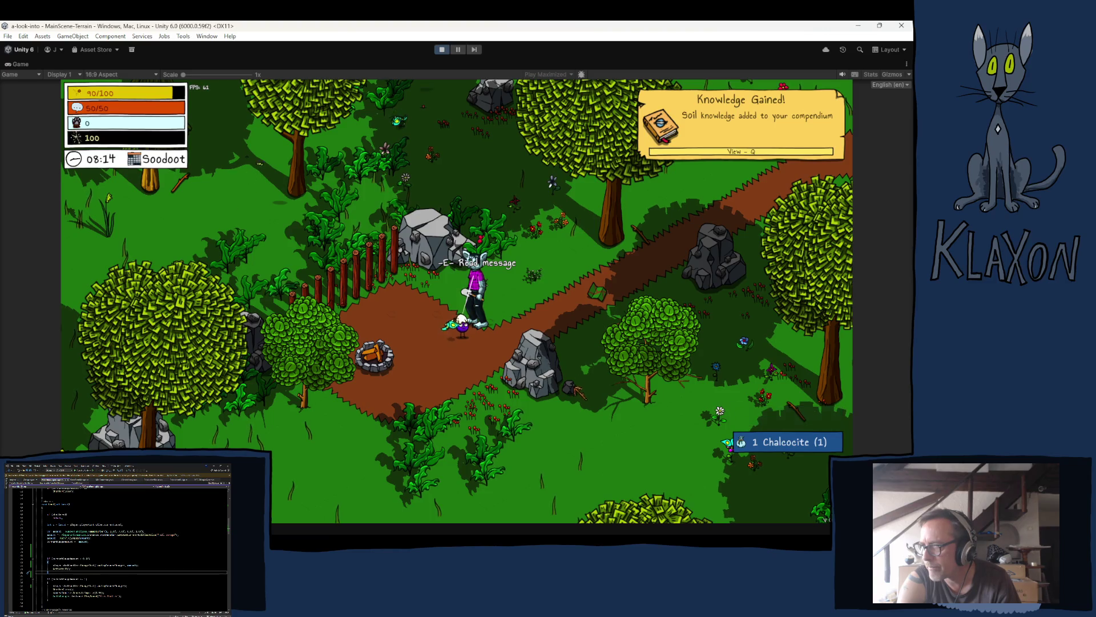
{"action": "key", "text": "e"}
{"action": "left_click", "coordinate": [528, 390]}
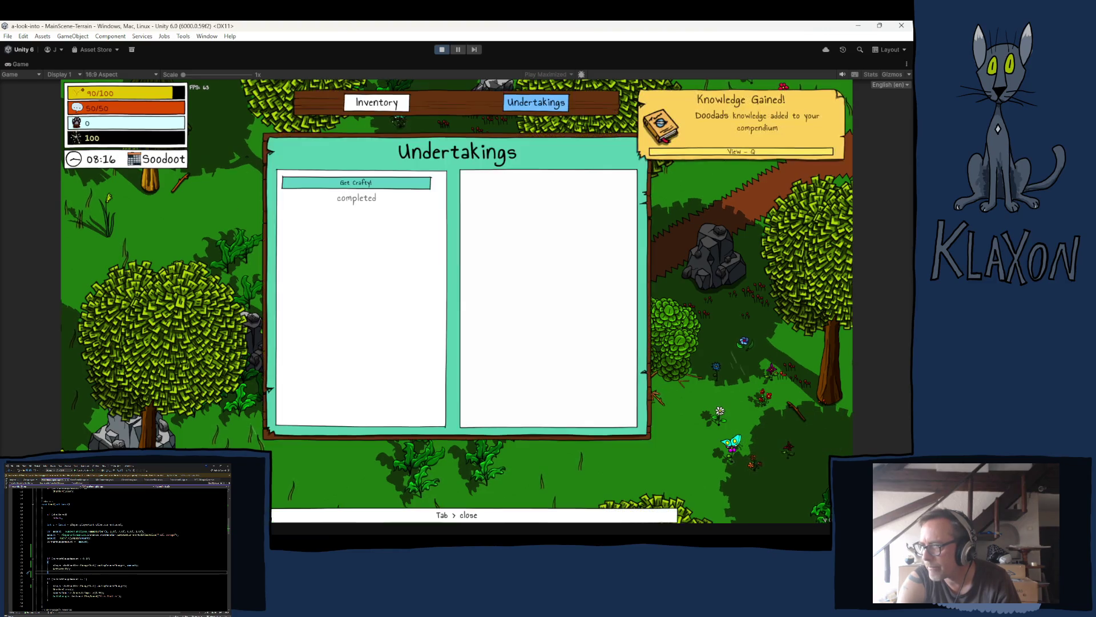
- View the Get Crafty! undertaking's details in the Undertakings menu, then close it and stop Play mode
{"action": "key", "text": "Tab"}
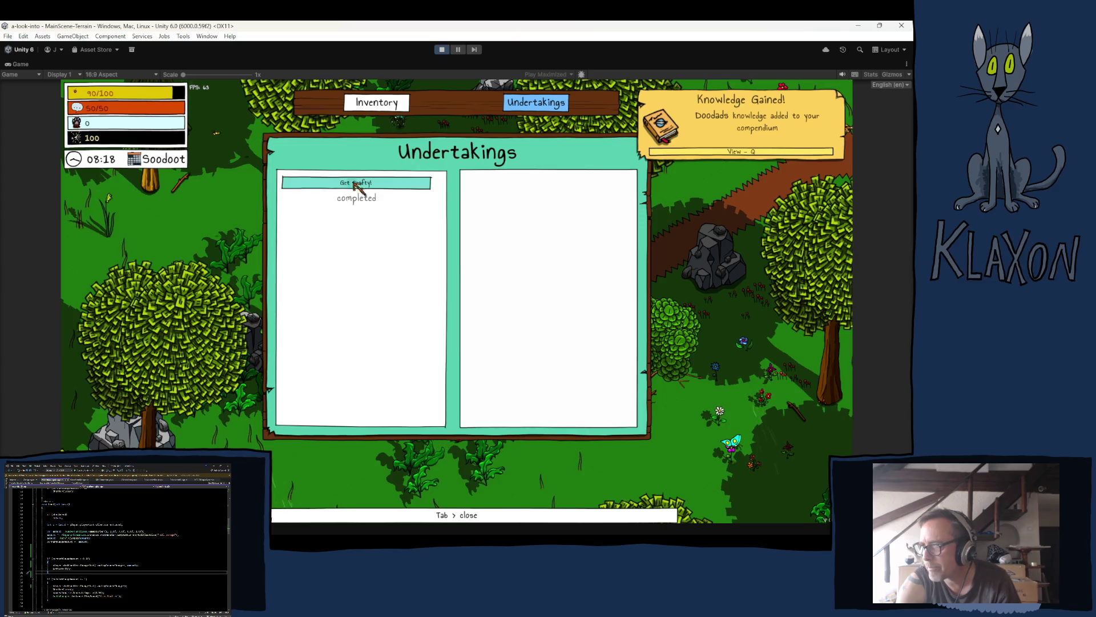
{"action": "left_click", "coordinate": [357, 184]}
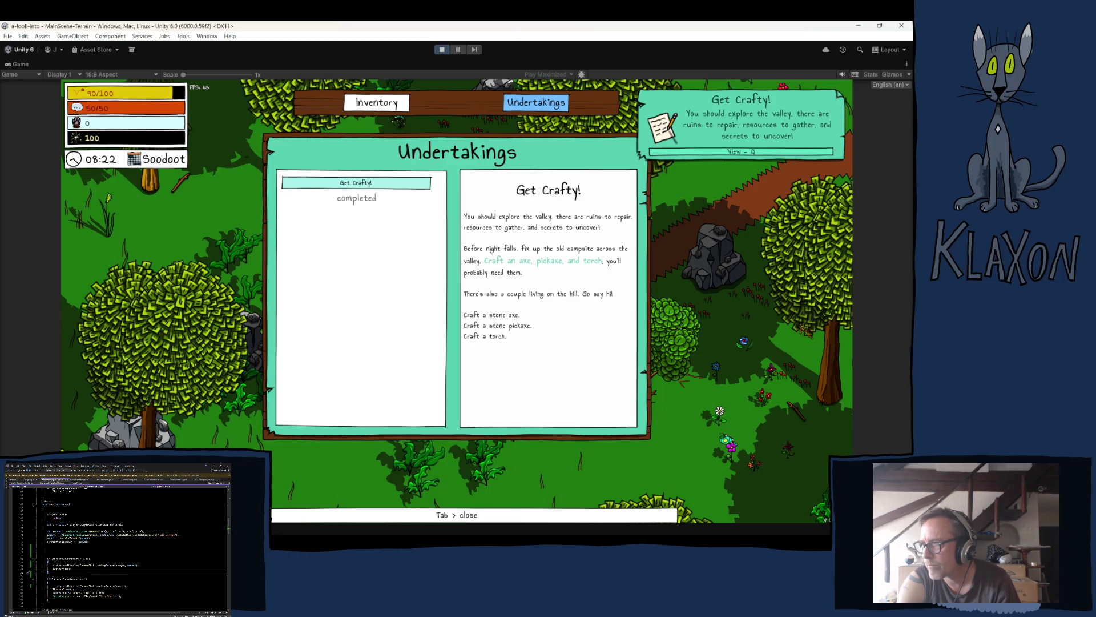
{"action": "key", "text": "Tab"}
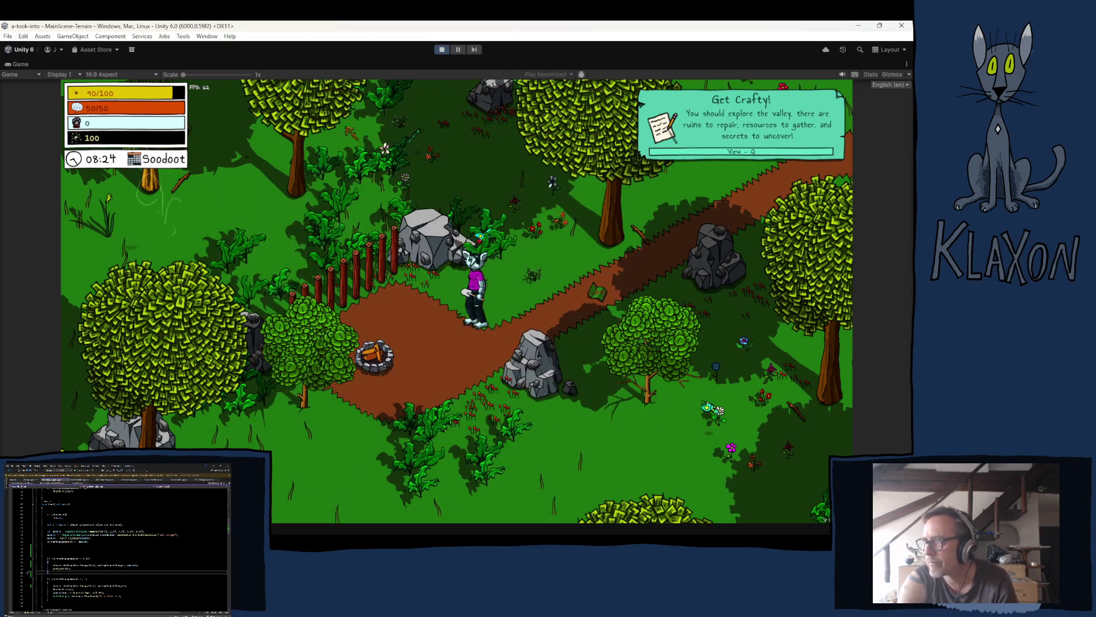
{"action": "key", "text": "ctrl+p"}
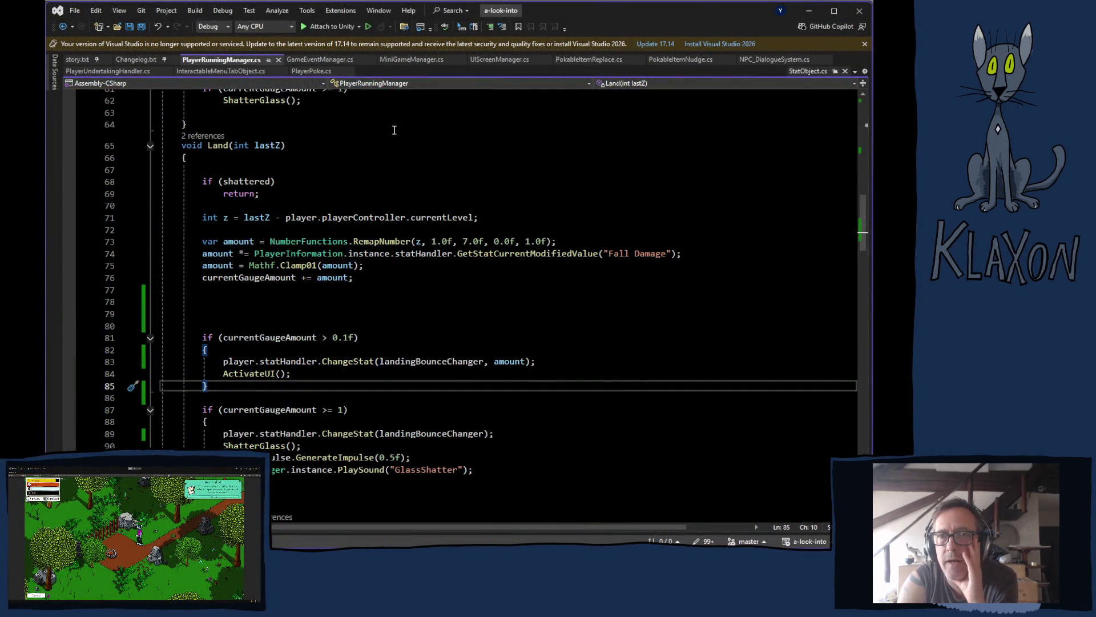
- From UIScreenManager.cs, follow DisplayUndertakingMenu and DisplayScreenUI definitions to SetUndertakingsUI in MenuDisplayUI.cs
{"action": "left_click", "coordinate": [490, 59]}
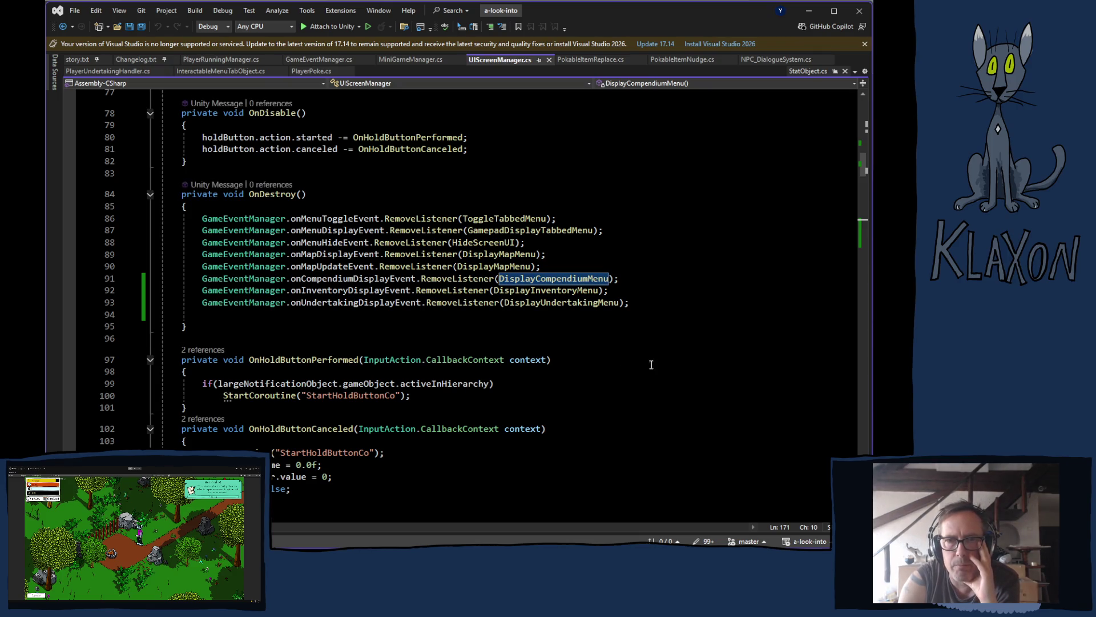
{"action": "scroll", "coordinate": [425, 342], "scroll_direction": "up", "scroll_amount": 9}
{"action": "scroll", "coordinate": [424, 342], "scroll_direction": "down", "scroll_amount": 8}
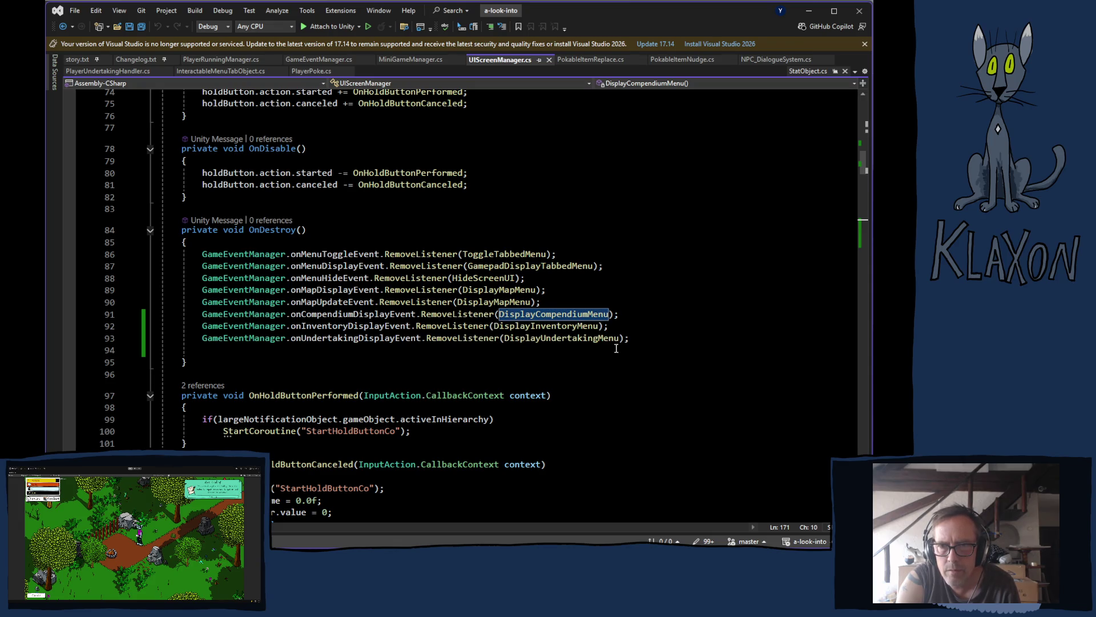
{"action": "left_click", "coordinate": [586, 339], "text": "ctrl"}
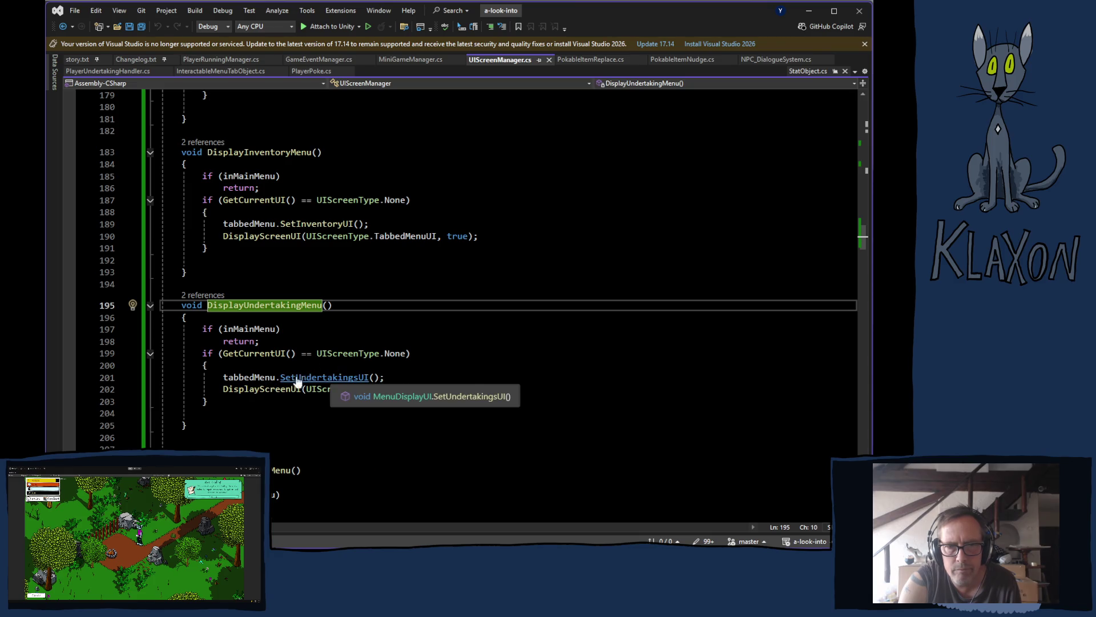
{"action": "left_click", "coordinate": [269, 389], "text": "ctrl"}
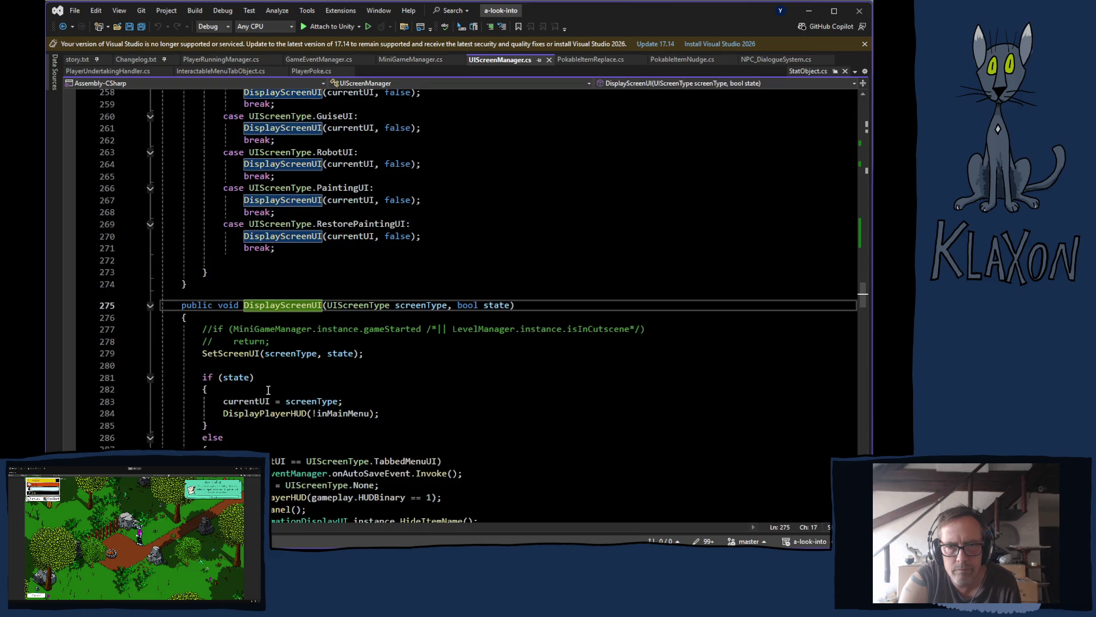
{"action": "scroll", "coordinate": [268, 389], "scroll_direction": "down", "scroll_amount": 3}
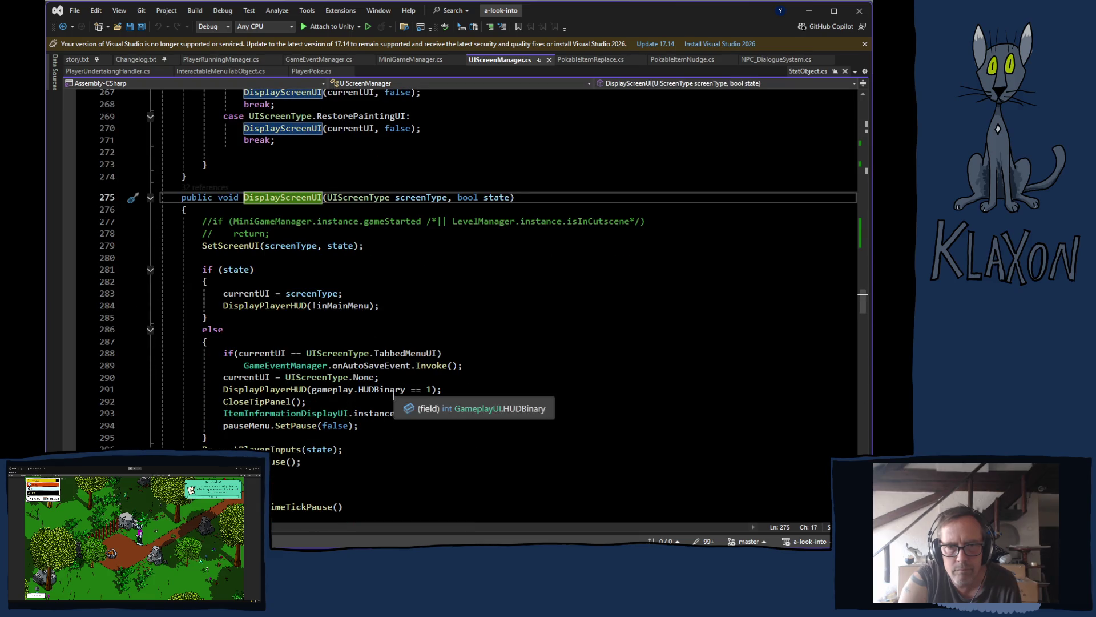
{"action": "scroll", "coordinate": [394, 396], "scroll_direction": "up", "scroll_amount": 20}
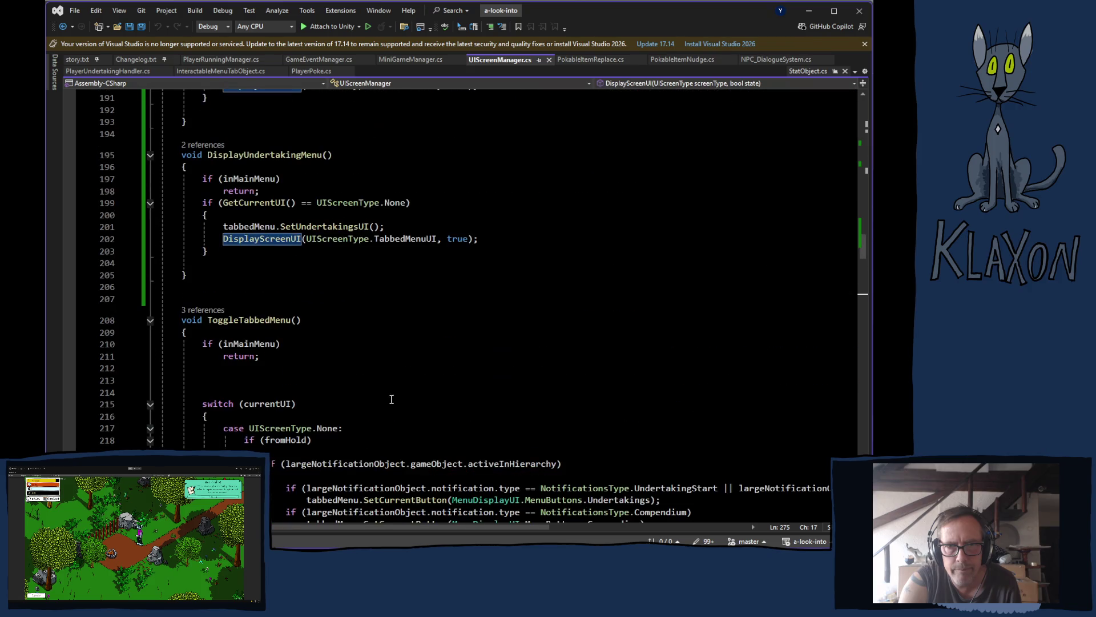
{"action": "left_click", "coordinate": [326, 228], "text": "ctrl"}
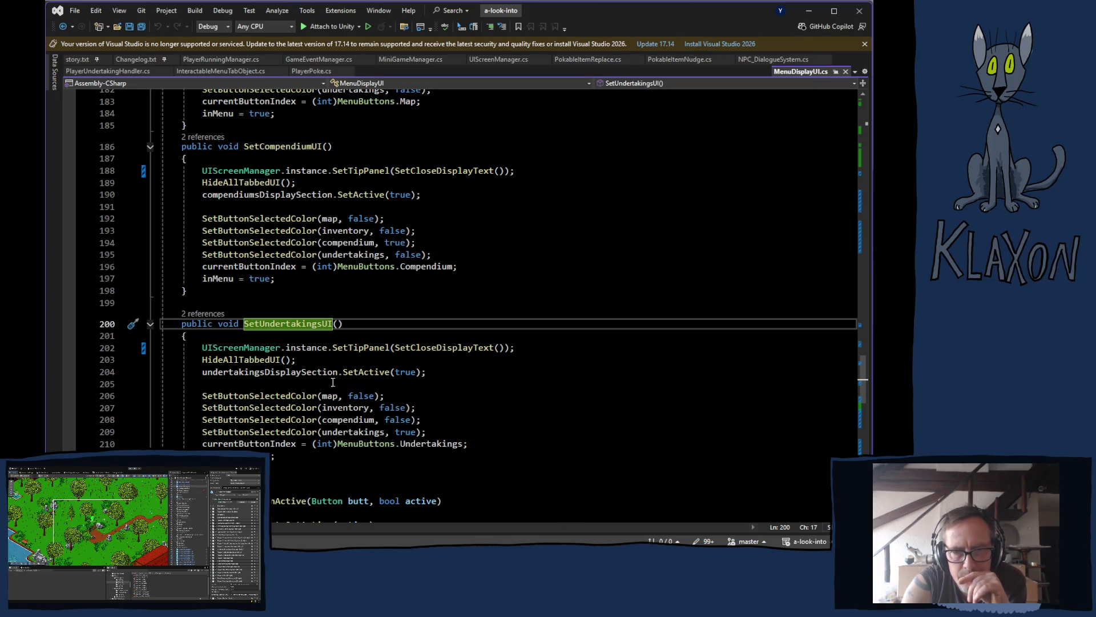
{"action": "double_click", "coordinate": [363, 373]}
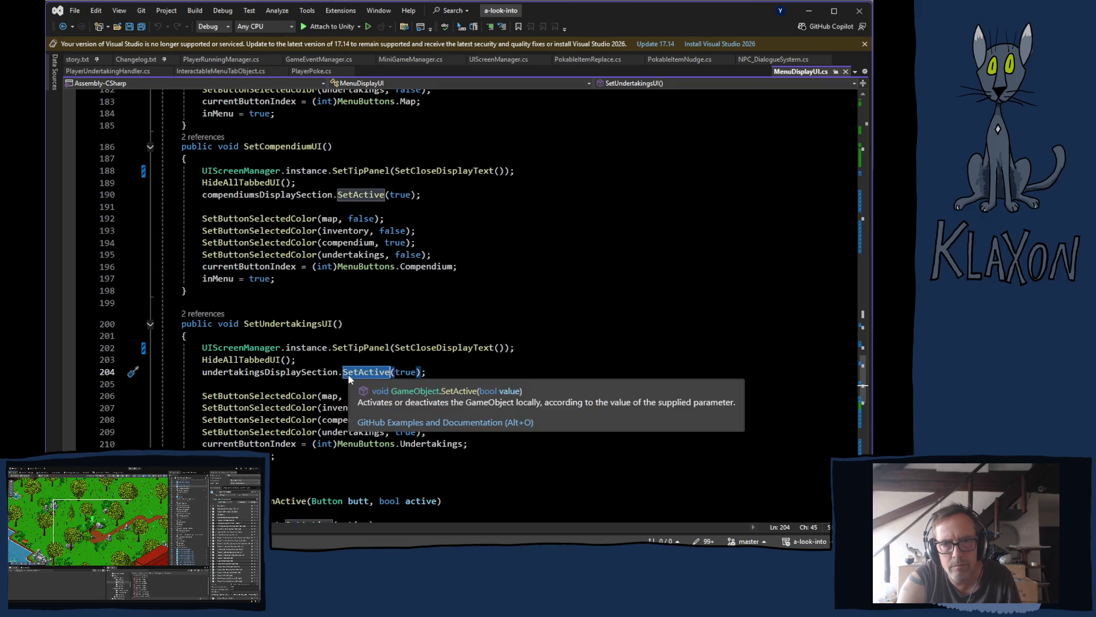
{"action": "mouse_move", "coordinate": [354, 379]}
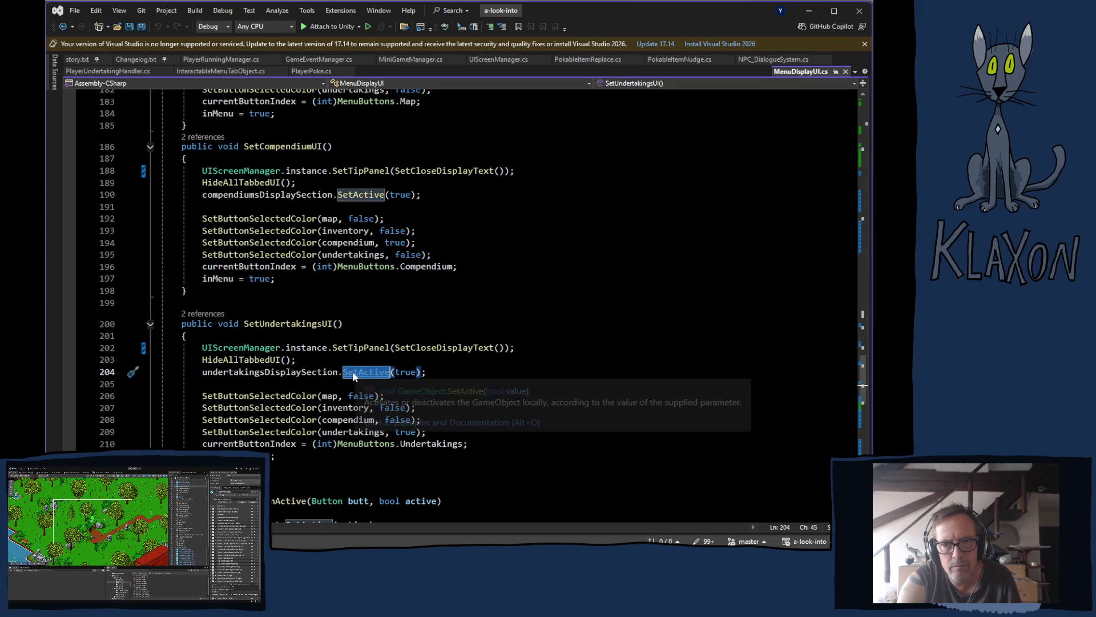
{"action": "key", "text": "F12"}
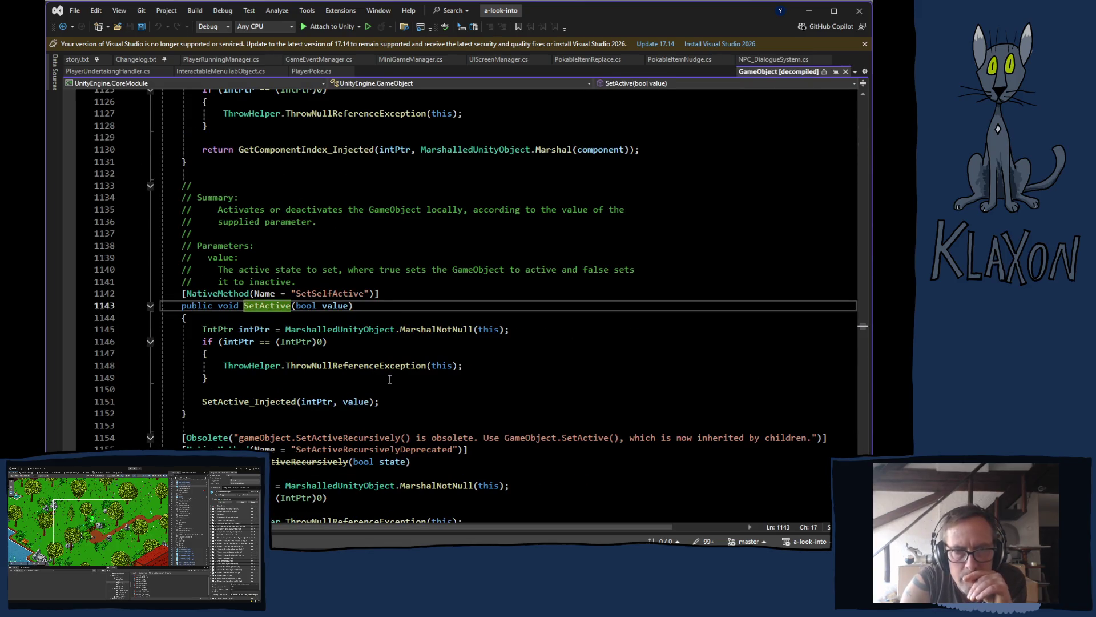
{"action": "left_click", "coordinate": [845, 72]}
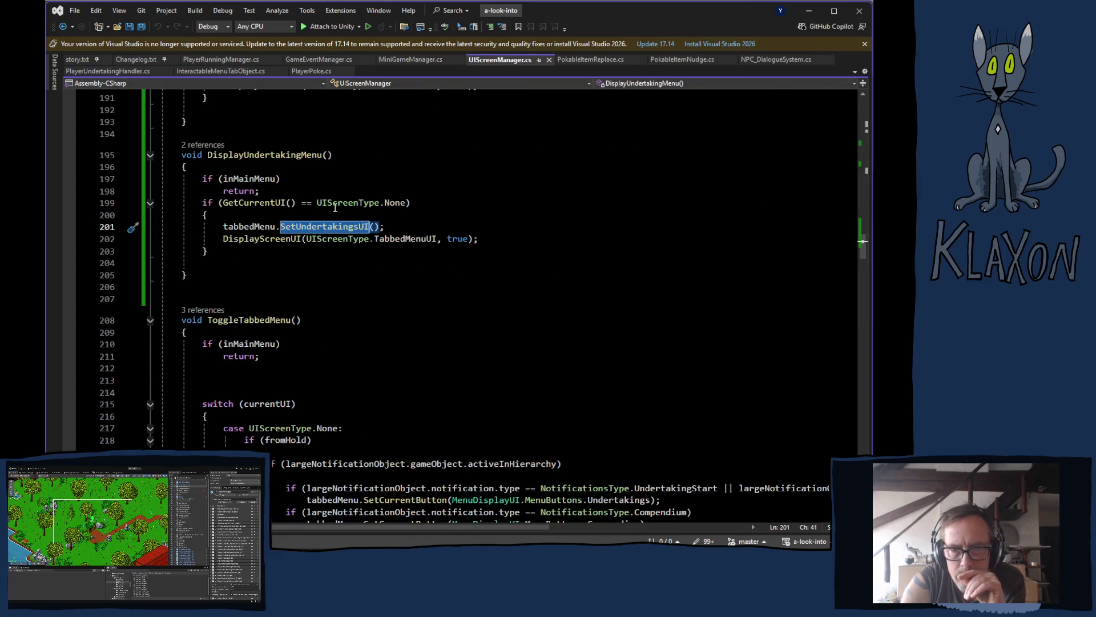
{"action": "mouse_move", "coordinate": [312, 229]}
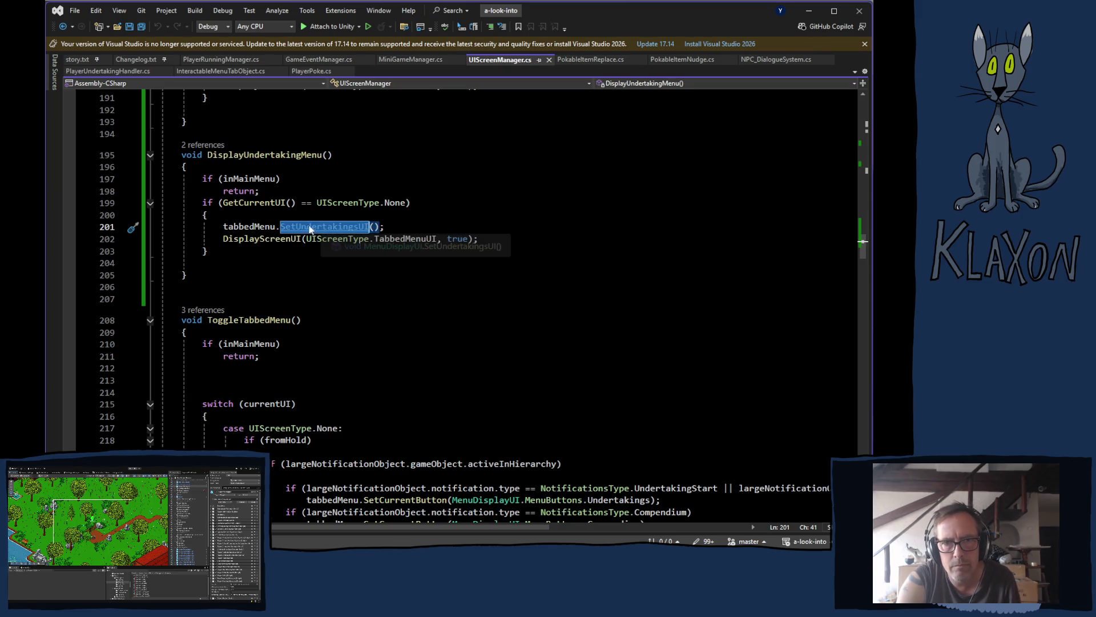
{"action": "key", "text": "F12"}
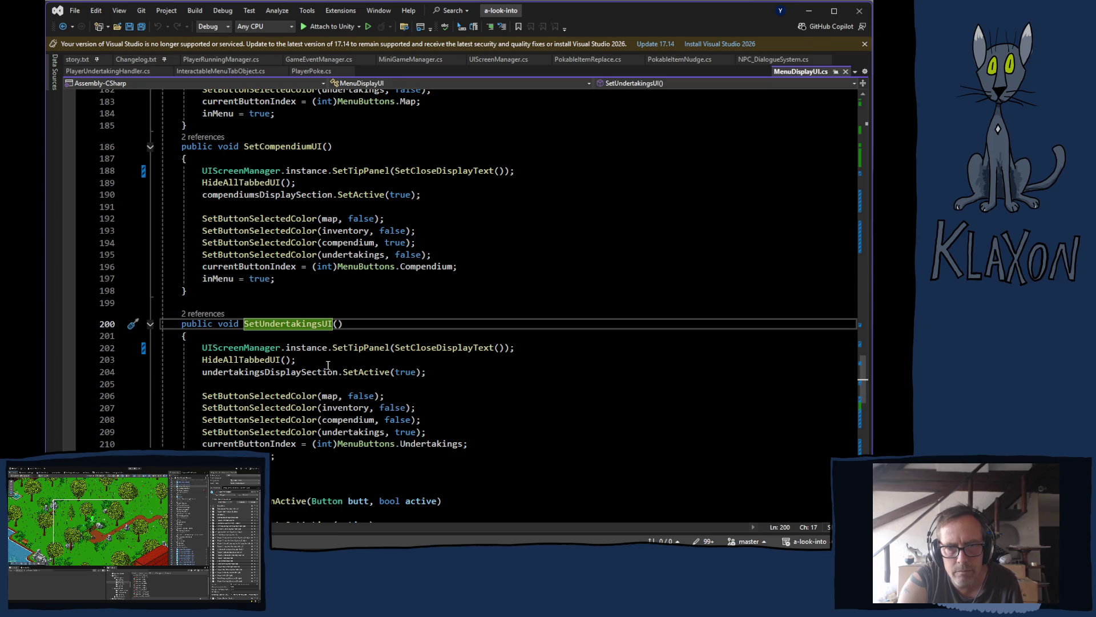
{"action": "mouse_move", "coordinate": [267, 360]}
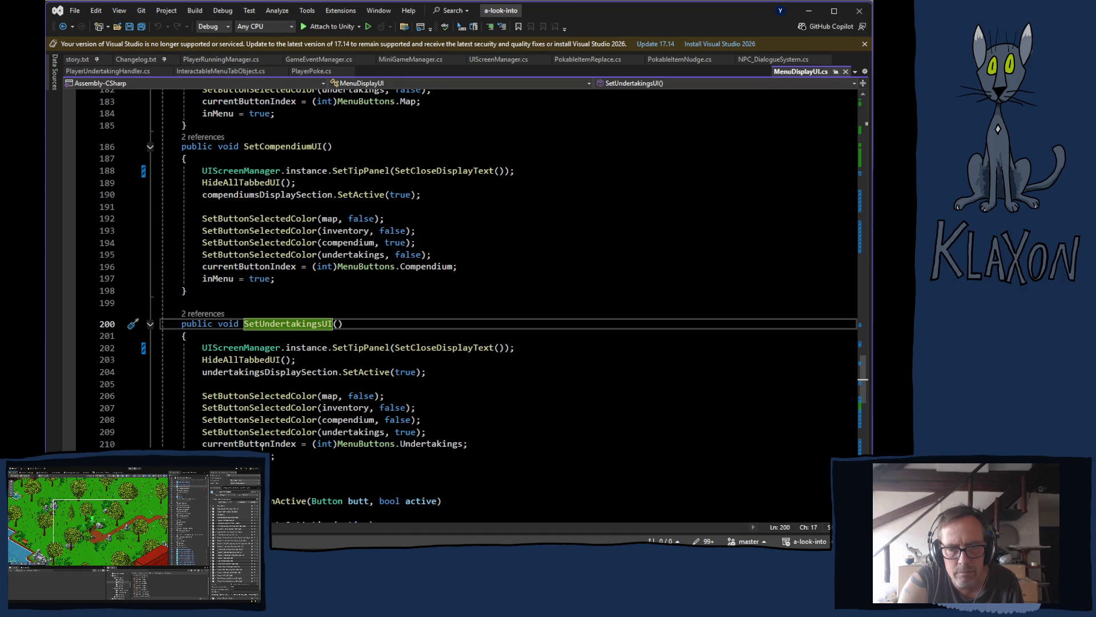
{"action": "mouse_move", "coordinate": [272, 445]}
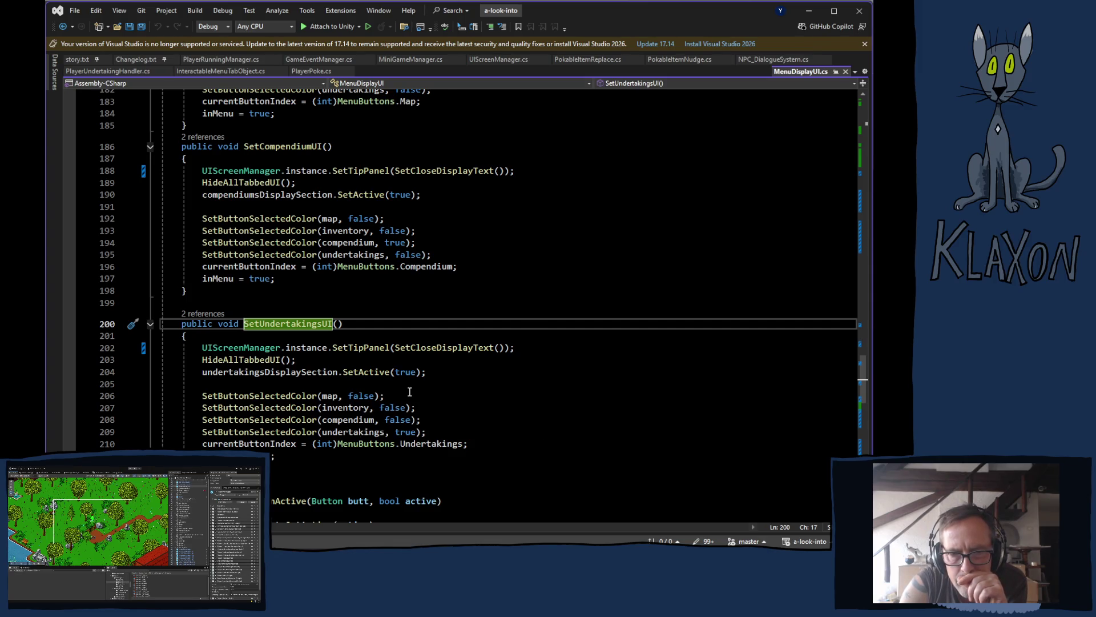
- Start typing 'undertakings.' on a new line 212, then back it out
{"action": "left_click", "coordinate": [289, 455]}
{"action": "key", "text": "Return"}
{"action": "type", "text": "u"}
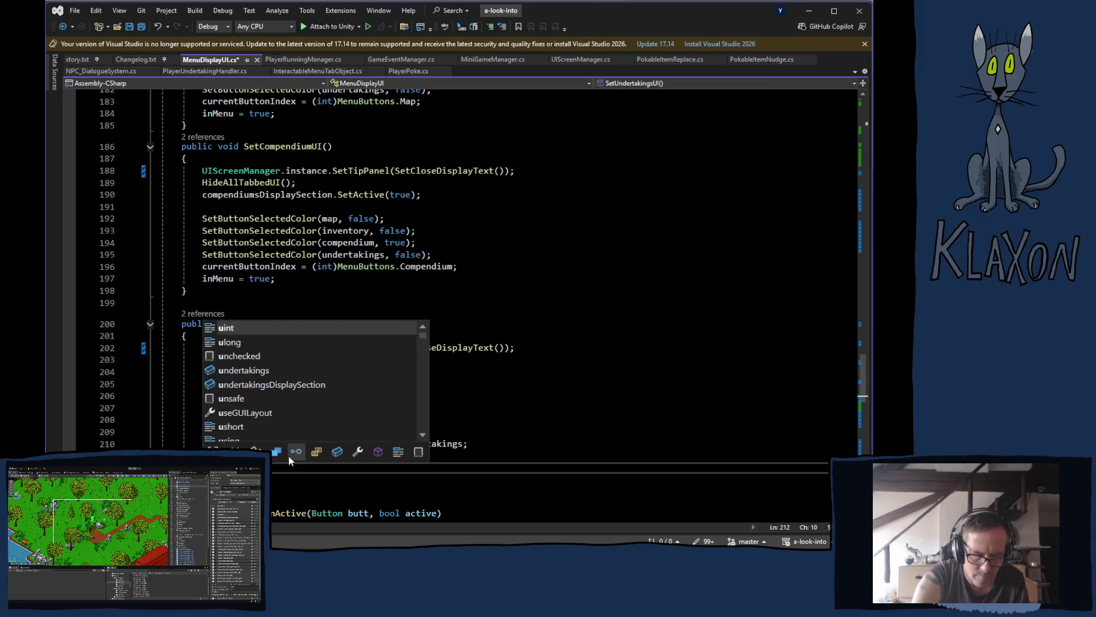
{"action": "type", "text": "ndertak"}
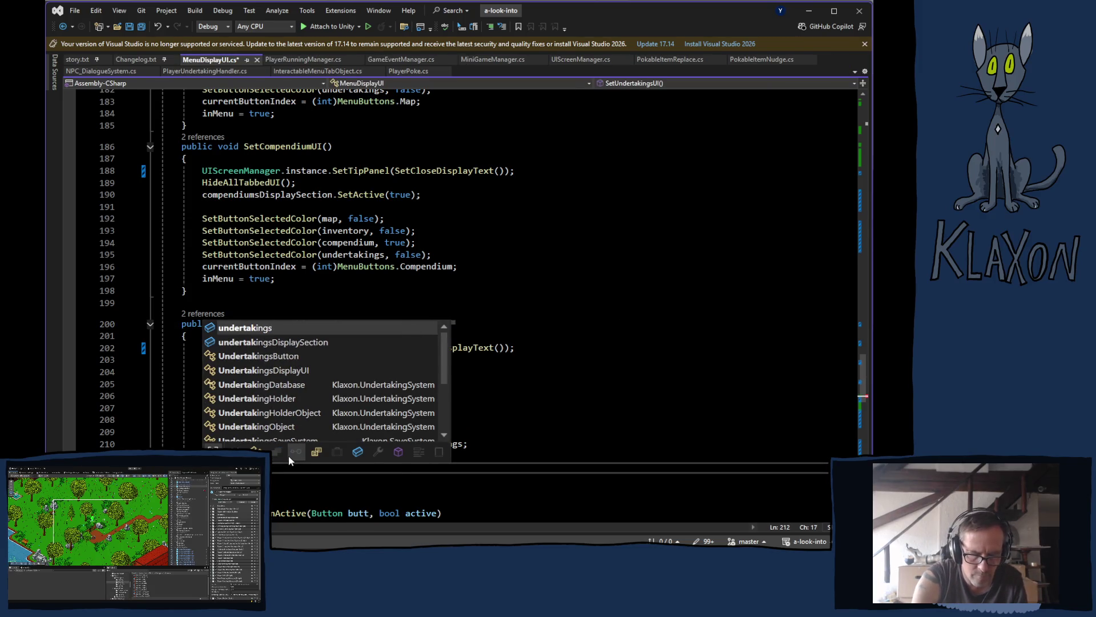
{"action": "type", "text": "ings."}
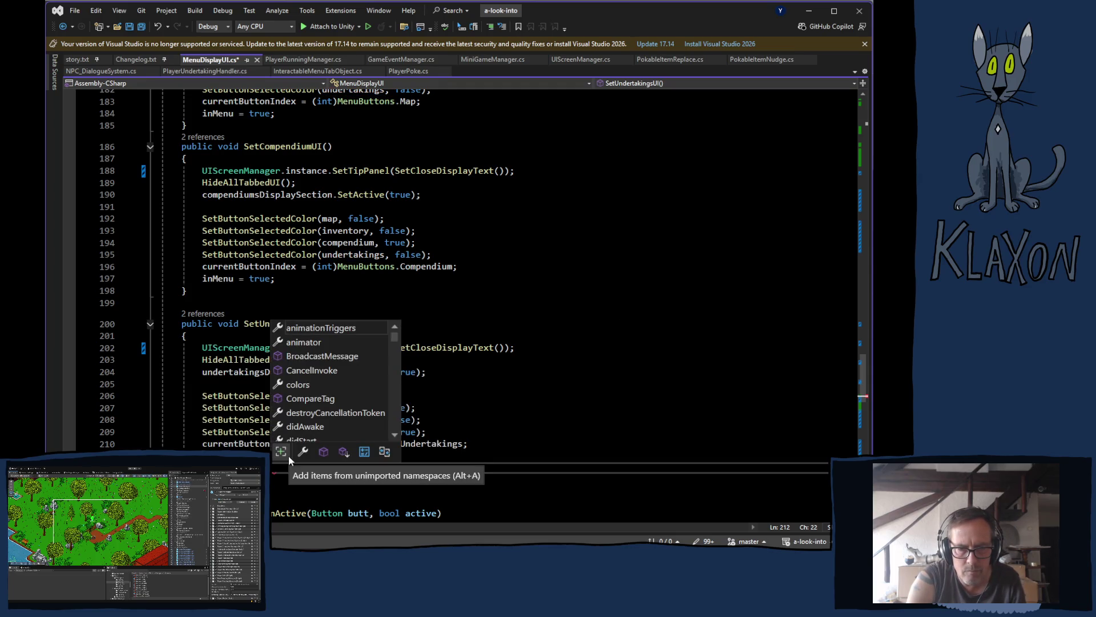
{"action": "key", "text": "BackSpace"}
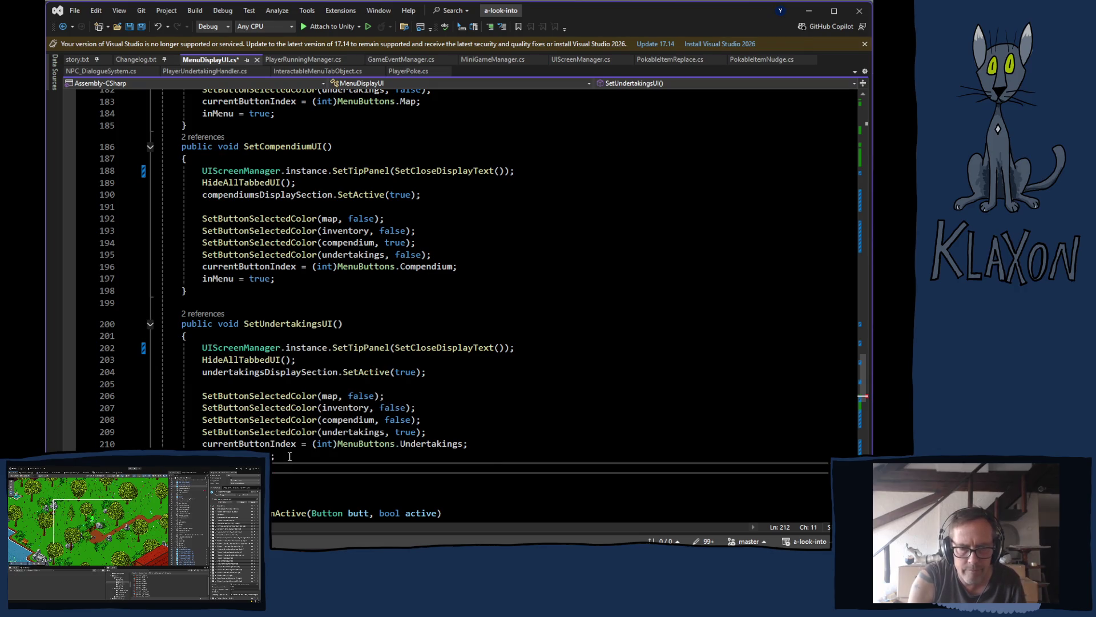
{"action": "key", "text": "BackSpace"}
{"action": "key", "text": "BackSpace"}
- Jump from undertakings on line 209 to its public Button declaration, then return to Unity
{"action": "left_click", "coordinate": [366, 432]}
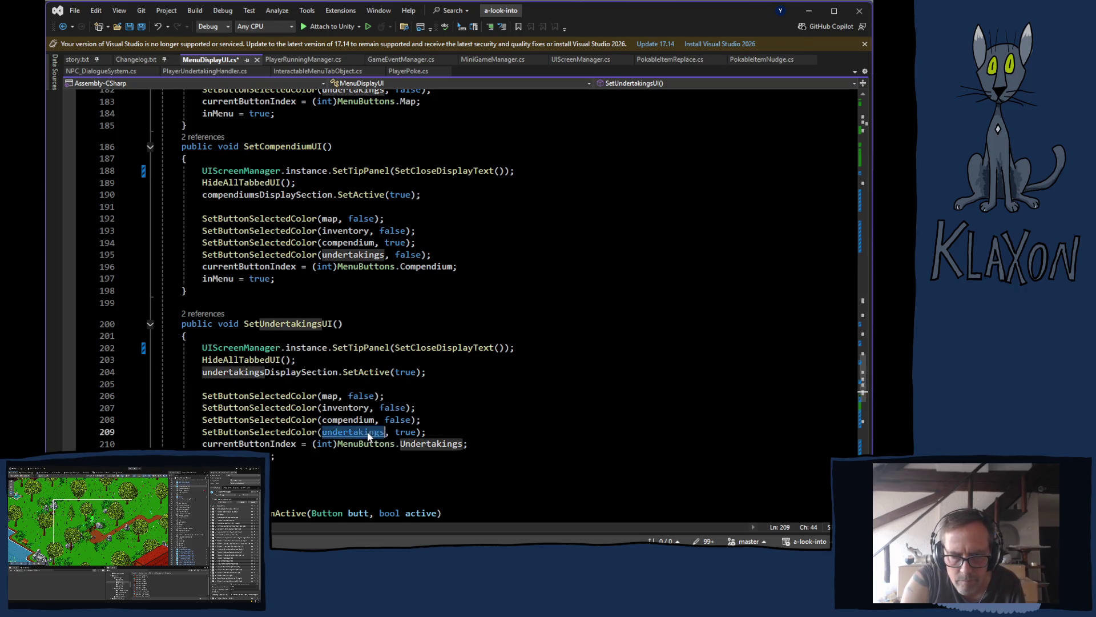
{"action": "key", "text": "F12"}
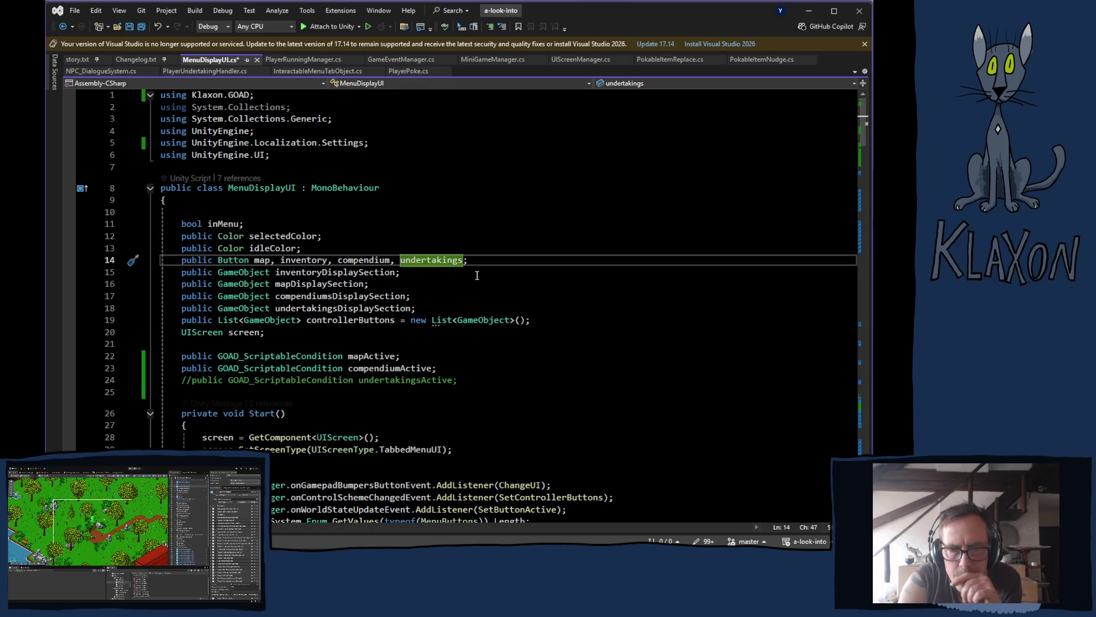
{"action": "scroll", "coordinate": [470, 287], "scroll_direction": "down", "scroll_amount": 1}
{"action": "mouse_move", "coordinate": [470, 287]}
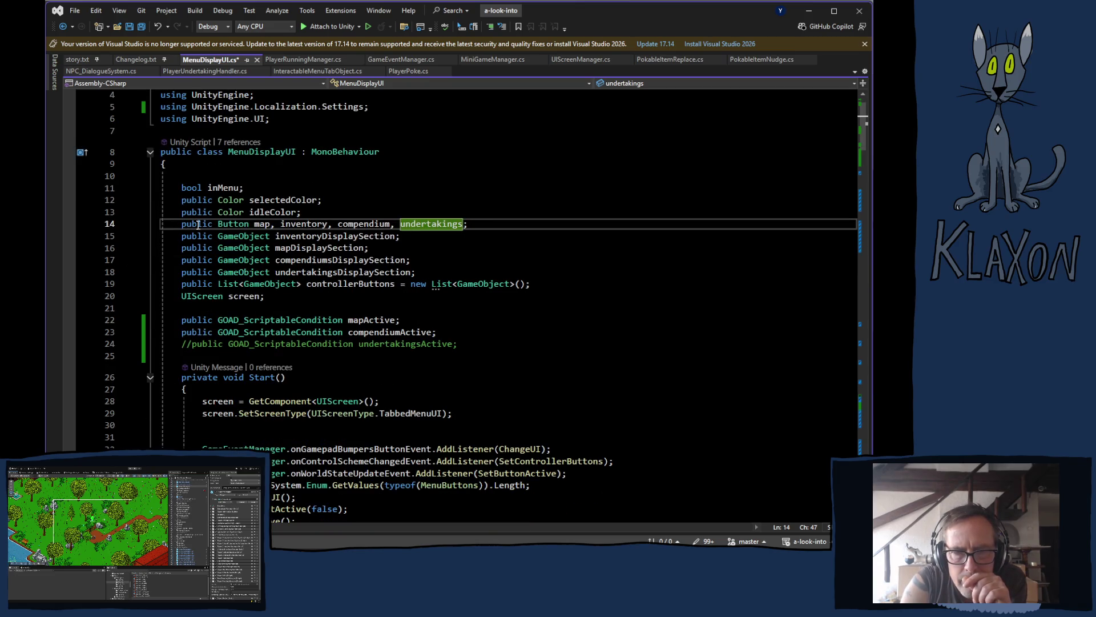
{"action": "mouse_move", "coordinate": [229, 224]}
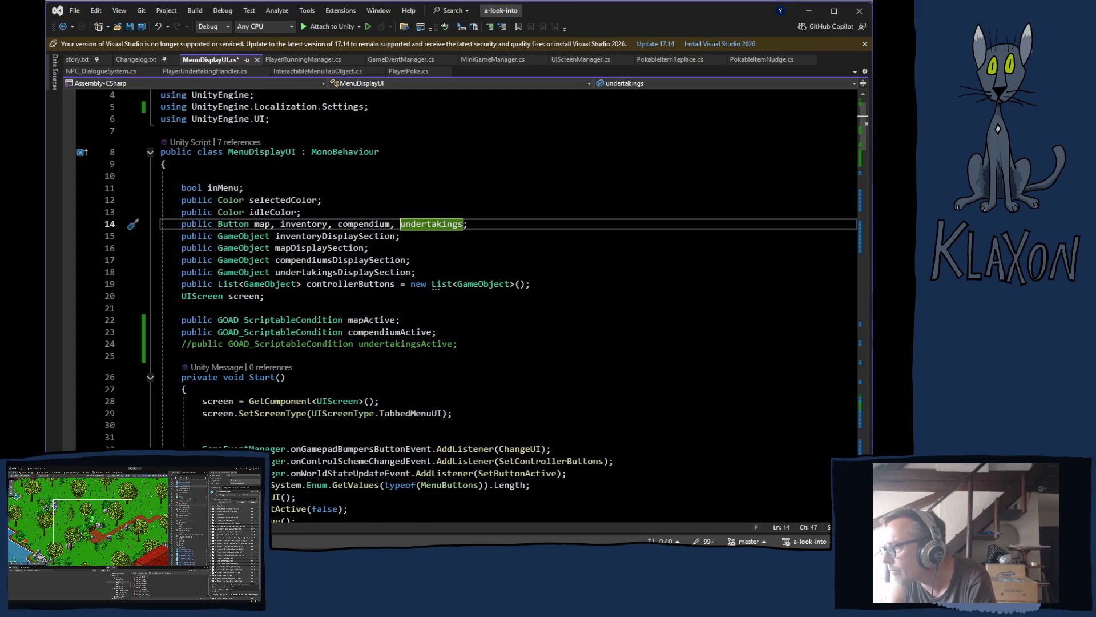
{"action": "key", "text": "alt+Tab"}
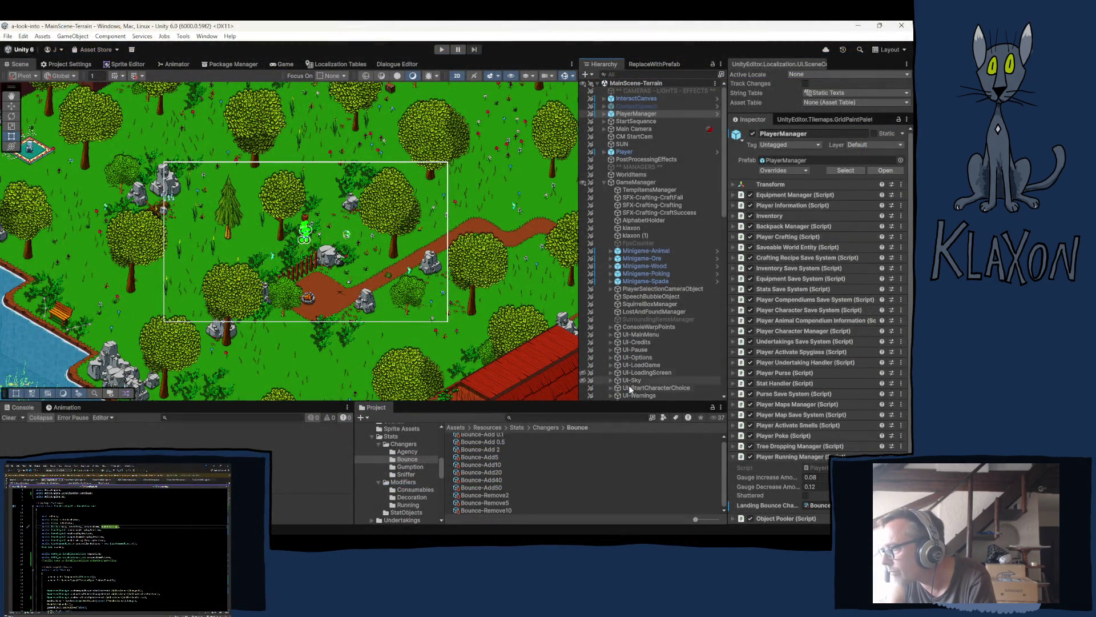
- Select UI-Undertakings under UI-TabbedMenu and open its Undertakings Display UI script in Visual Studio
{"action": "scroll", "coordinate": [625, 343], "scroll_direction": "down", "scroll_amount": 3}
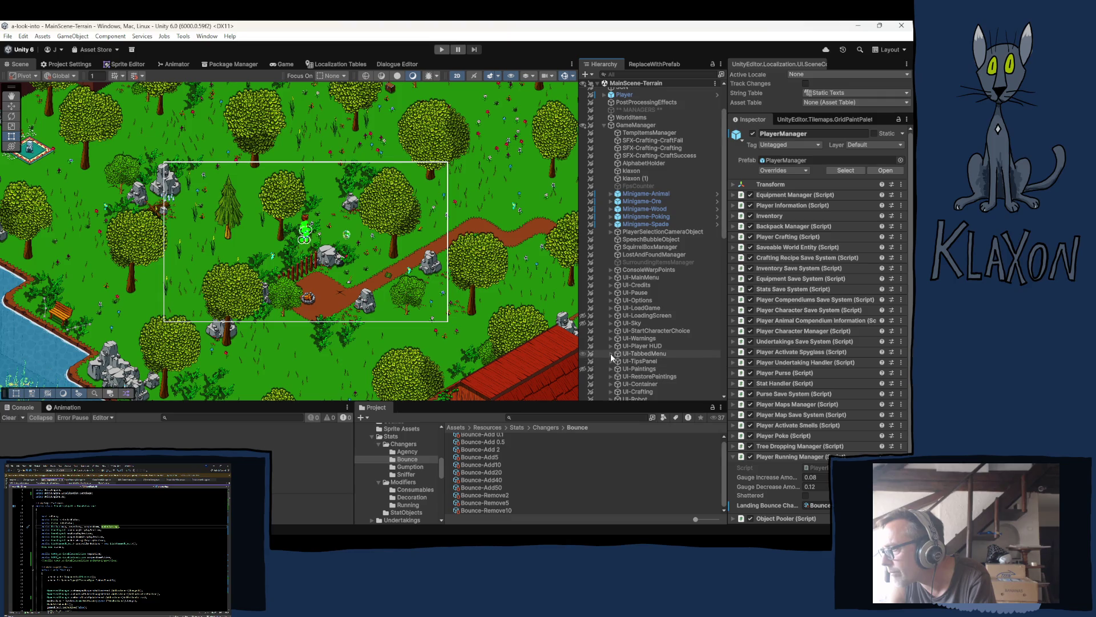
{"action": "left_click", "coordinate": [610, 353]}
{"action": "scroll", "coordinate": [638, 378], "scroll_direction": "down", "scroll_amount": 2}
{"action": "left_click", "coordinate": [650, 364]}
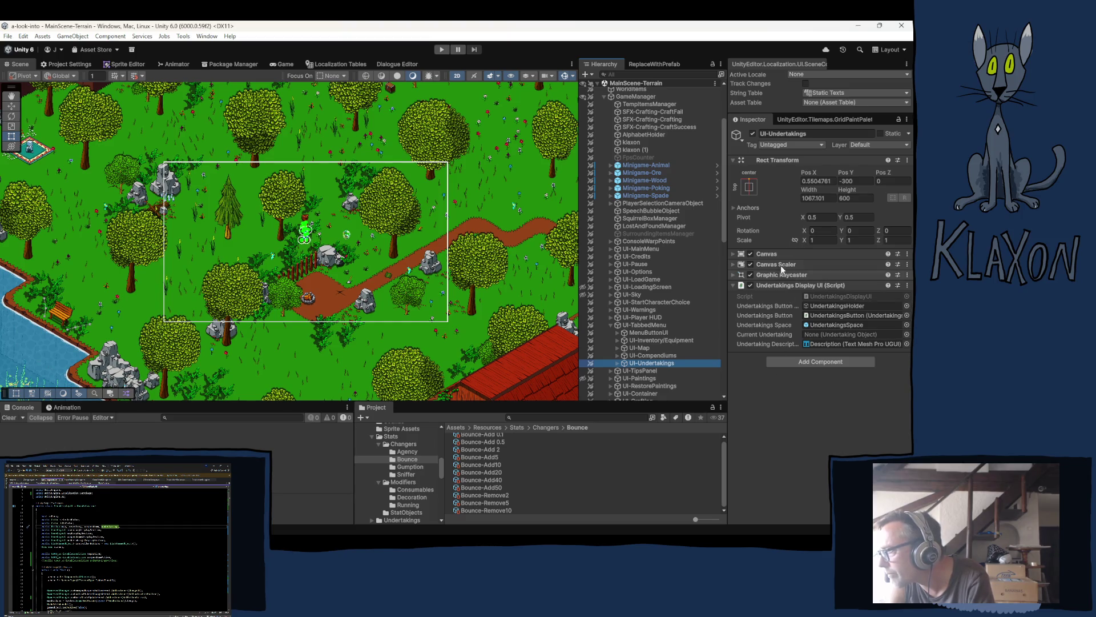
{"action": "left_click", "coordinate": [821, 296]}
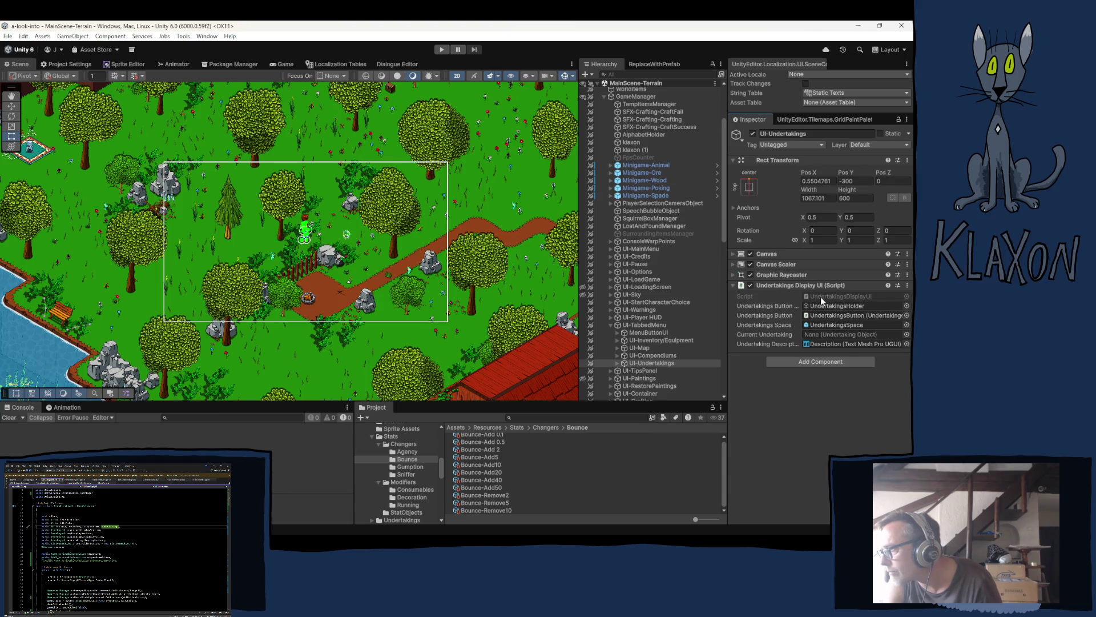
{"action": "double_click", "coordinate": [821, 296]}
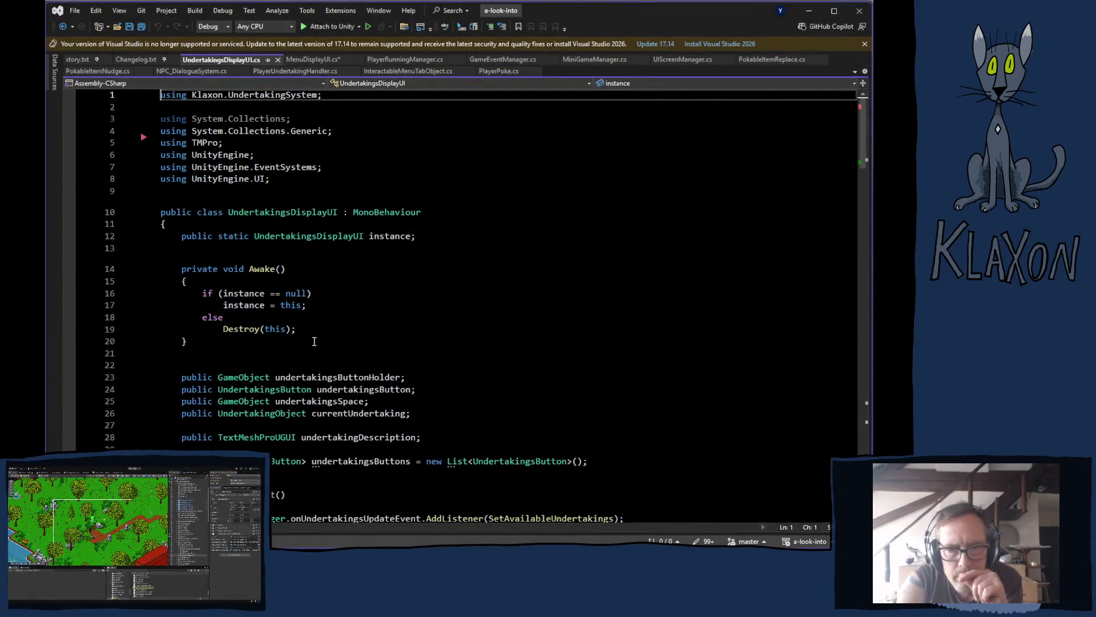
- Scroll down to SetCurrentSelectedButton and select its two EventSystem.current.SetSelectedGameObject lines (52–53)
{"action": "scroll", "coordinate": [472, 314], "scroll_direction": "down", "scroll_amount": 2}
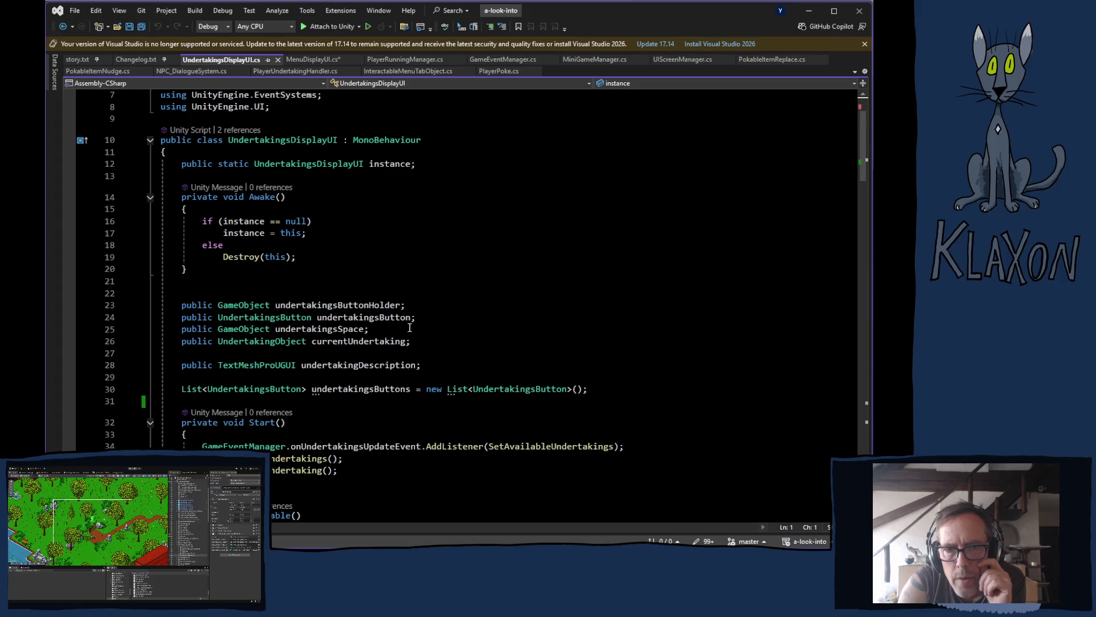
{"action": "mouse_move", "coordinate": [351, 386]}
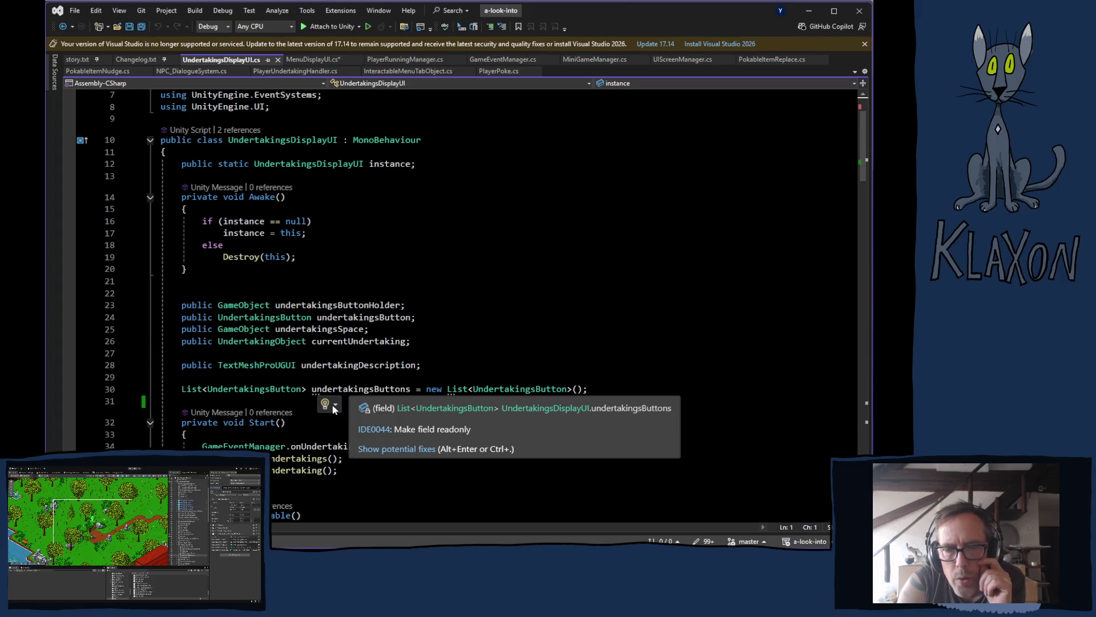
{"action": "scroll", "coordinate": [217, 406], "scroll_direction": "down", "scroll_amount": 2}
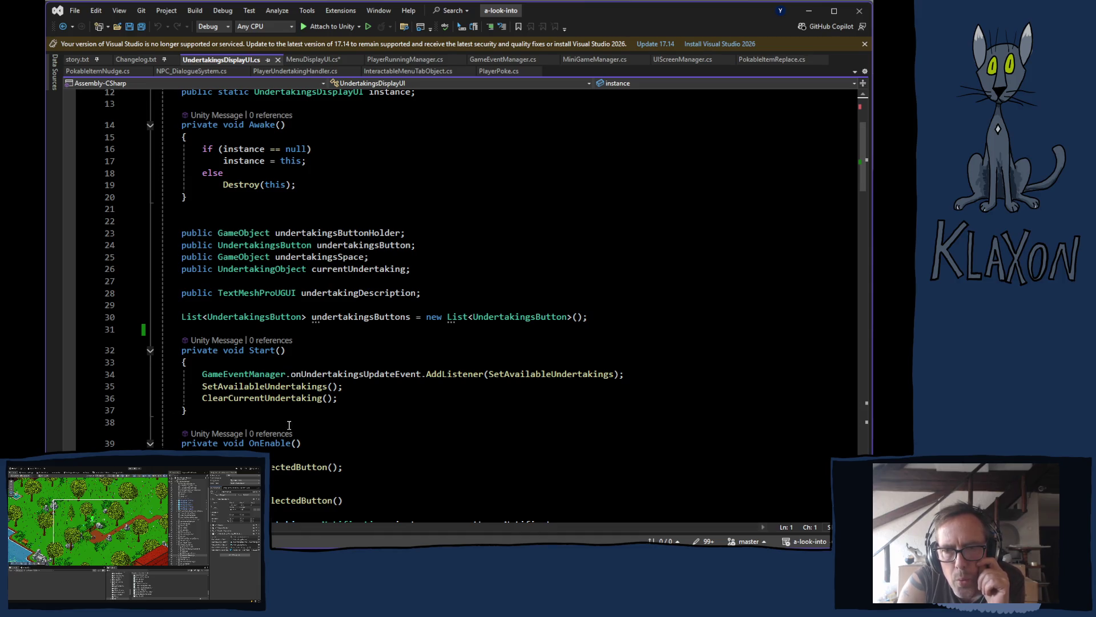
{"action": "scroll", "coordinate": [349, 407], "scroll_direction": "down", "scroll_amount": 3}
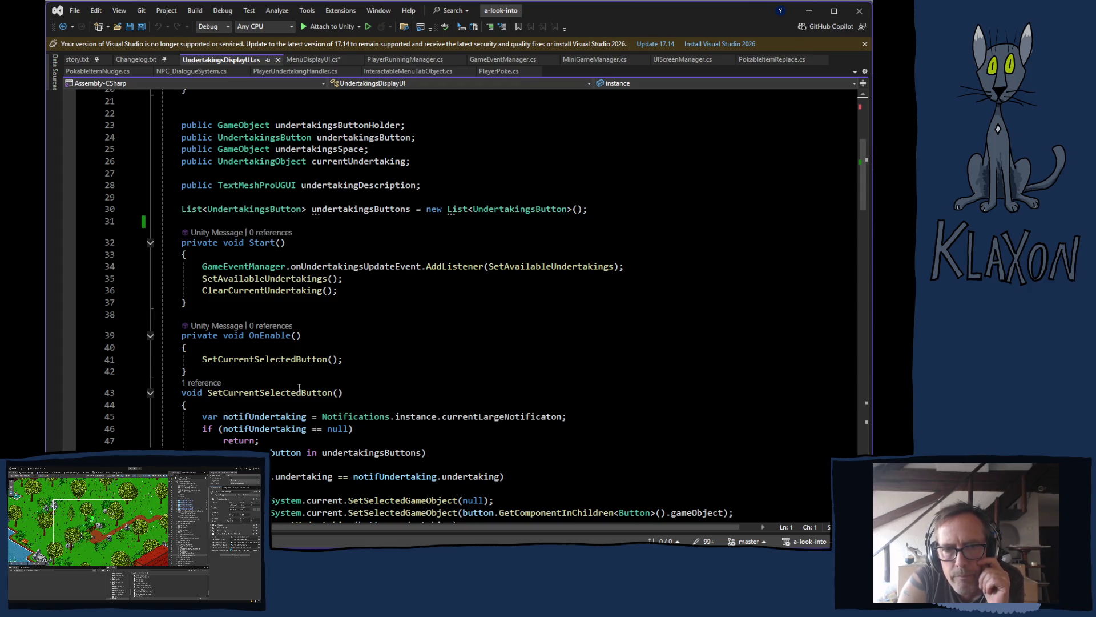
{"action": "scroll", "coordinate": [318, 416], "scroll_direction": "down", "scroll_amount": 1}
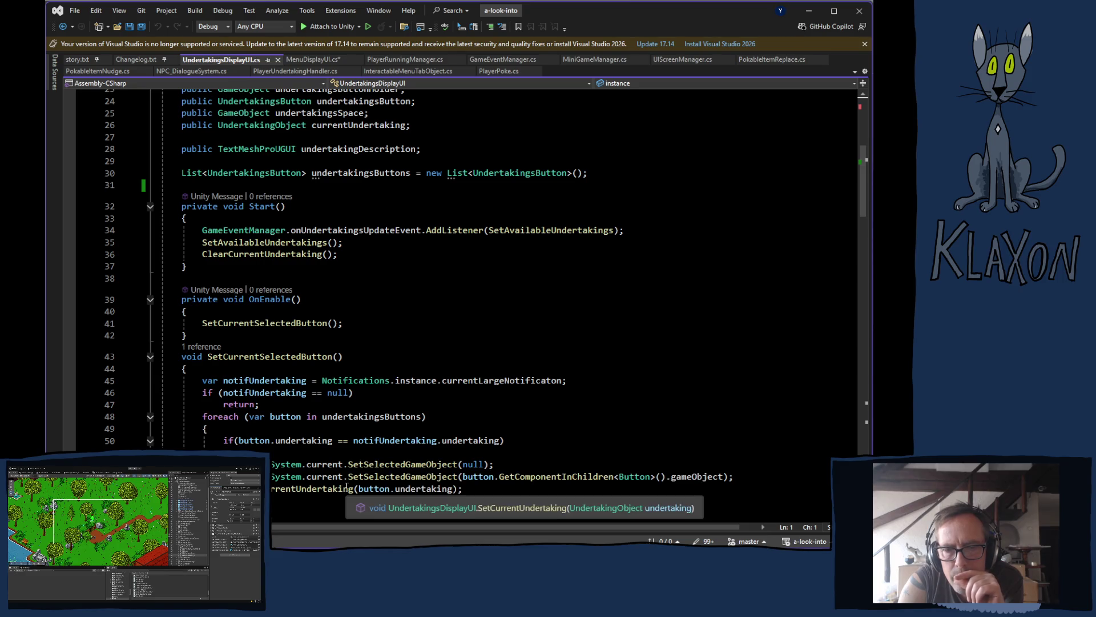
{"action": "scroll", "coordinate": [360, 515], "scroll_direction": "down", "scroll_amount": 3}
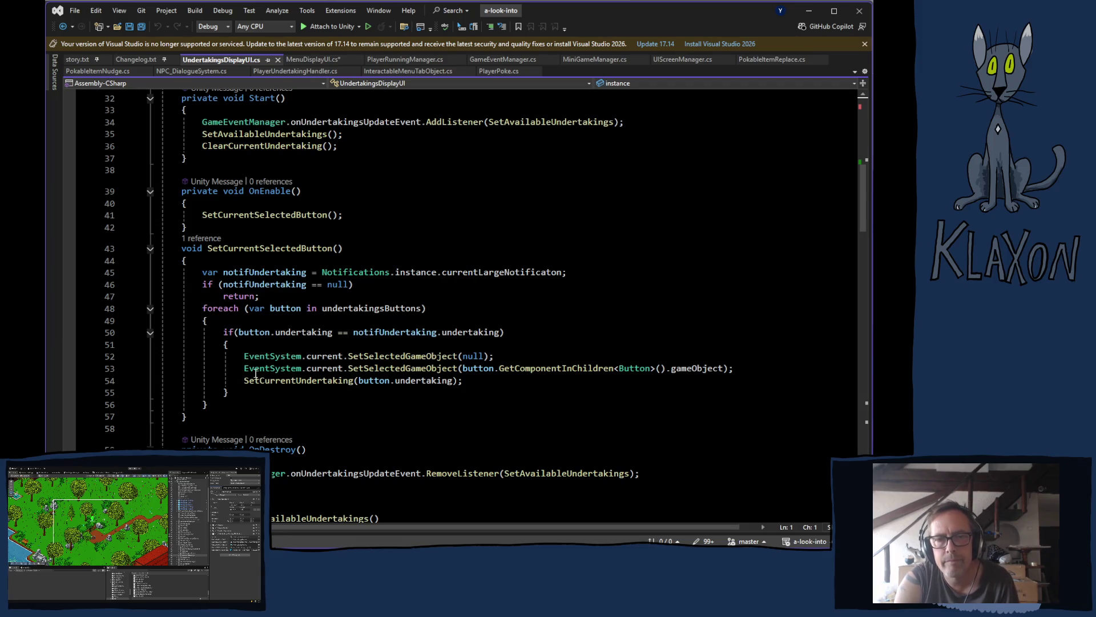
{"action": "mouse_move", "coordinate": [258, 362]}
{"action": "mouse_move", "coordinate": [245, 356]}
{"action": "left_mouse_down"}
{"action": "mouse_move", "coordinate": [273, 368]}
{"action": "mouse_move", "coordinate": [691, 366]}
{"action": "mouse_move", "coordinate": [451, 379]}
{"action": "mouse_move", "coordinate": [338, 369]}
{"action": "mouse_move", "coordinate": [355, 379]}
{"action": "mouse_move", "coordinate": [380, 368]}
{"action": "mouse_move", "coordinate": [650, 372]}
{"action": "left_mouse_up"}
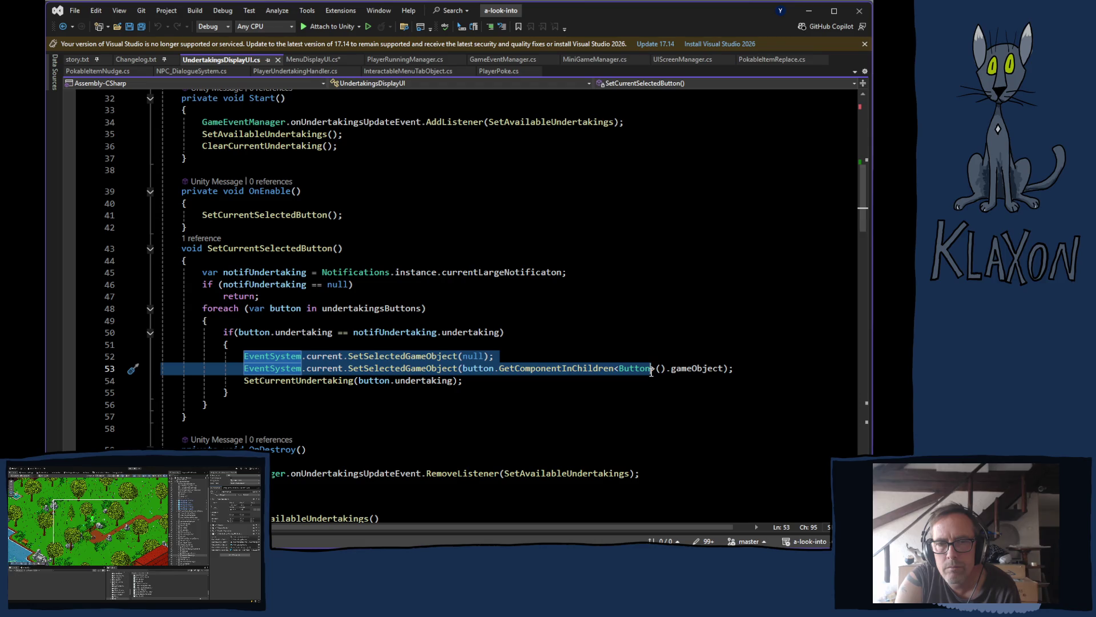
- Copy the two EventSystem selection lines and add a return after the SetCurrentUndertaking call
{"action": "right_click", "coordinate": [650, 372]}
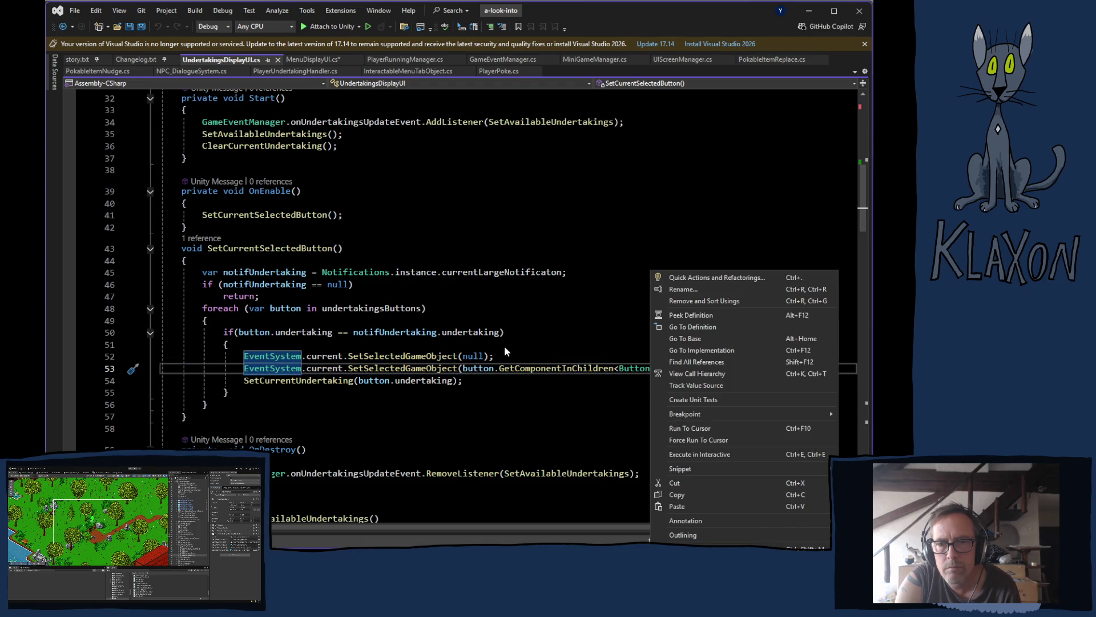
{"action": "key", "text": "Escape"}
{"action": "key", "text": "Up"}
{"action": "key", "text": "Up"}
{"action": "left_click", "coordinate": [652, 356]}
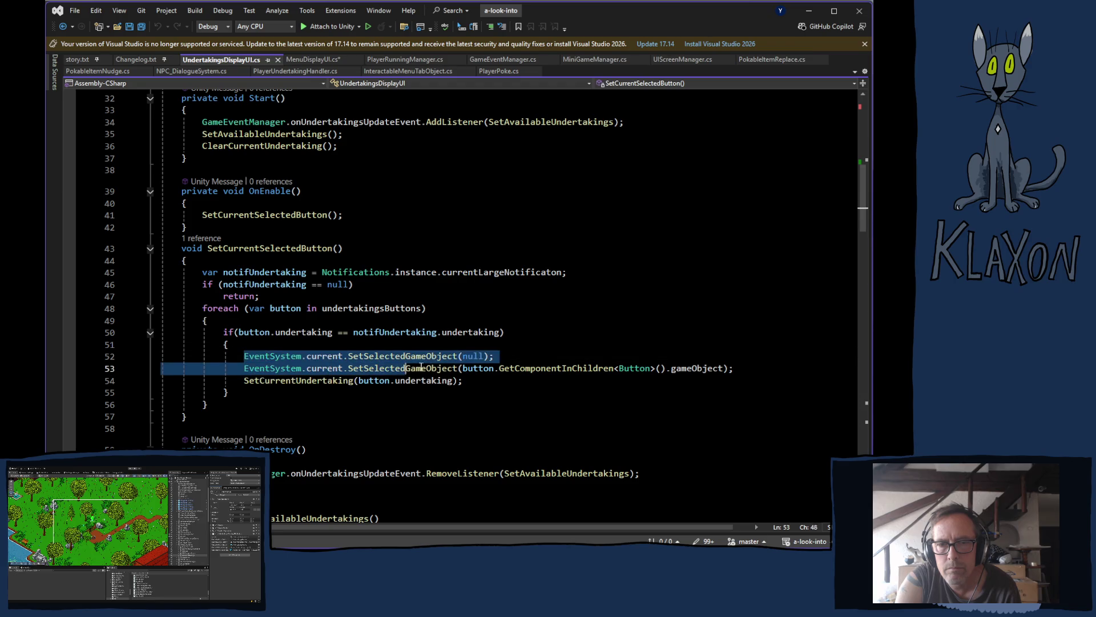
{"action": "key", "text": "shift+Down"}
{"action": "key", "text": "shift+End"}
{"action": "key", "text": "ctrl+c"}
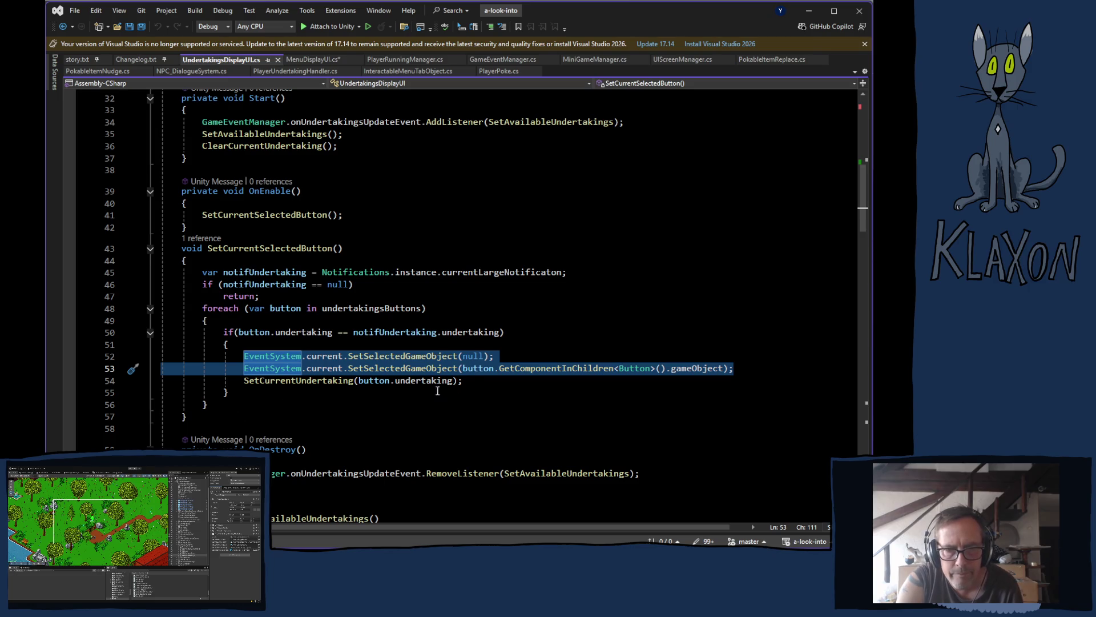
{"action": "left_click", "coordinate": [478, 384]}
{"action": "key", "text": "Return"}
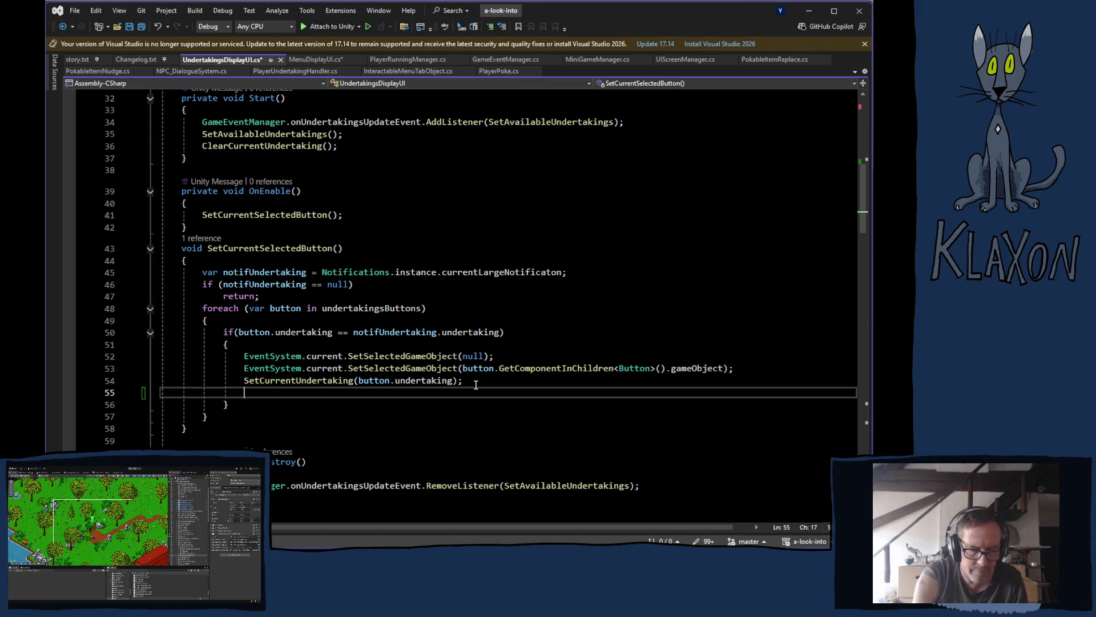
{"action": "type", "text": "return"}
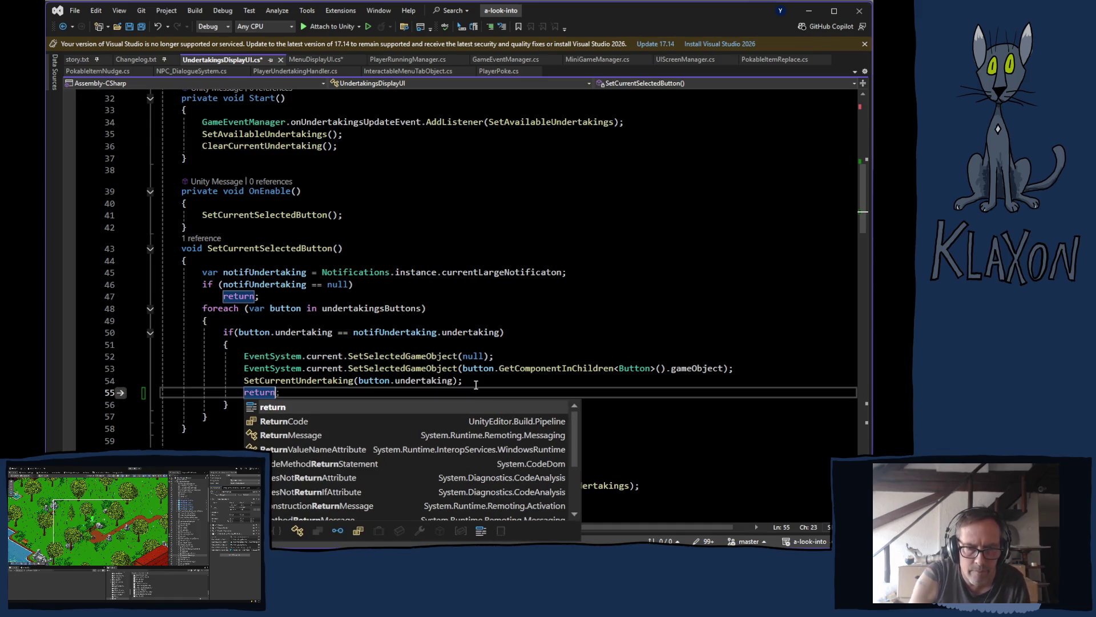
{"action": "type", "text": ";"}
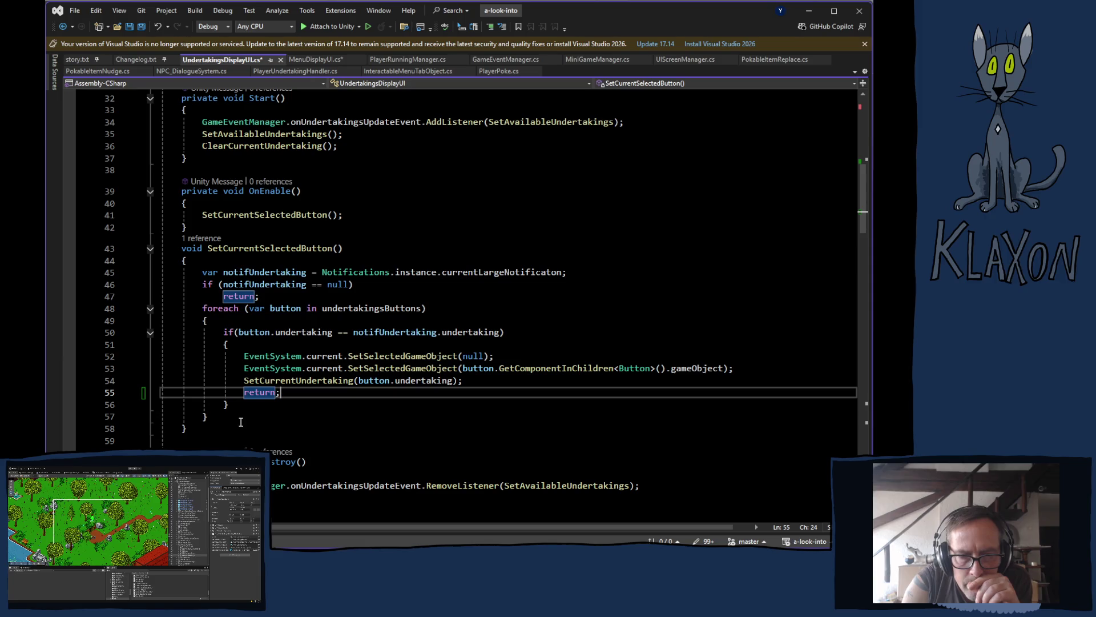
- Paste the EventSystem lines after the foreach loop as a fallback selecting undertakingsButtons[0]
{"action": "left_click", "coordinate": [240, 418]}
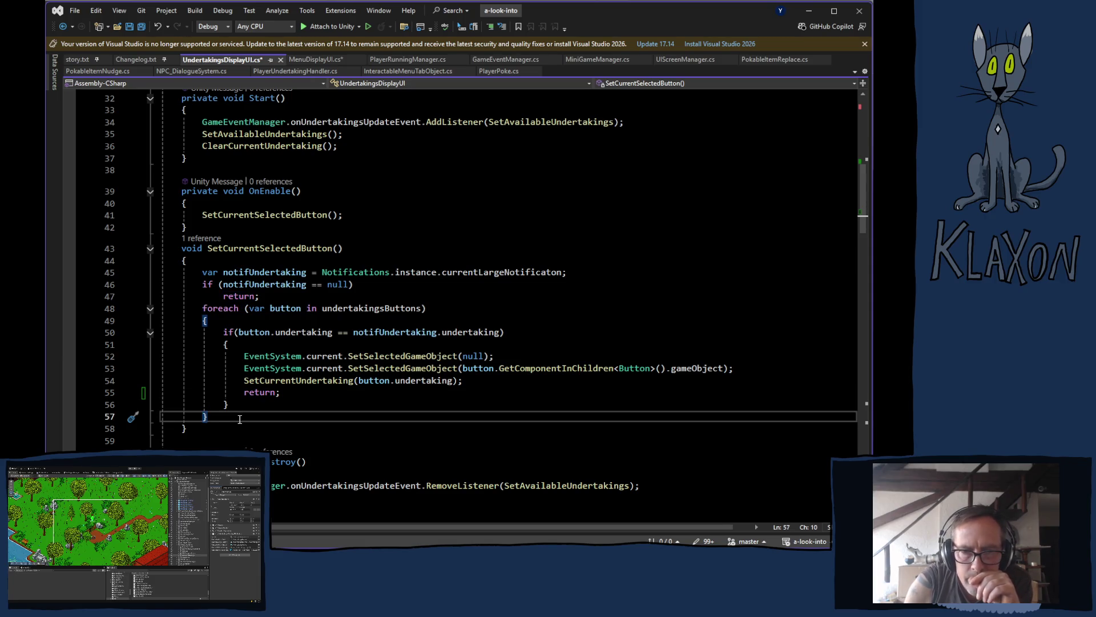
{"action": "key", "text": "Return"}
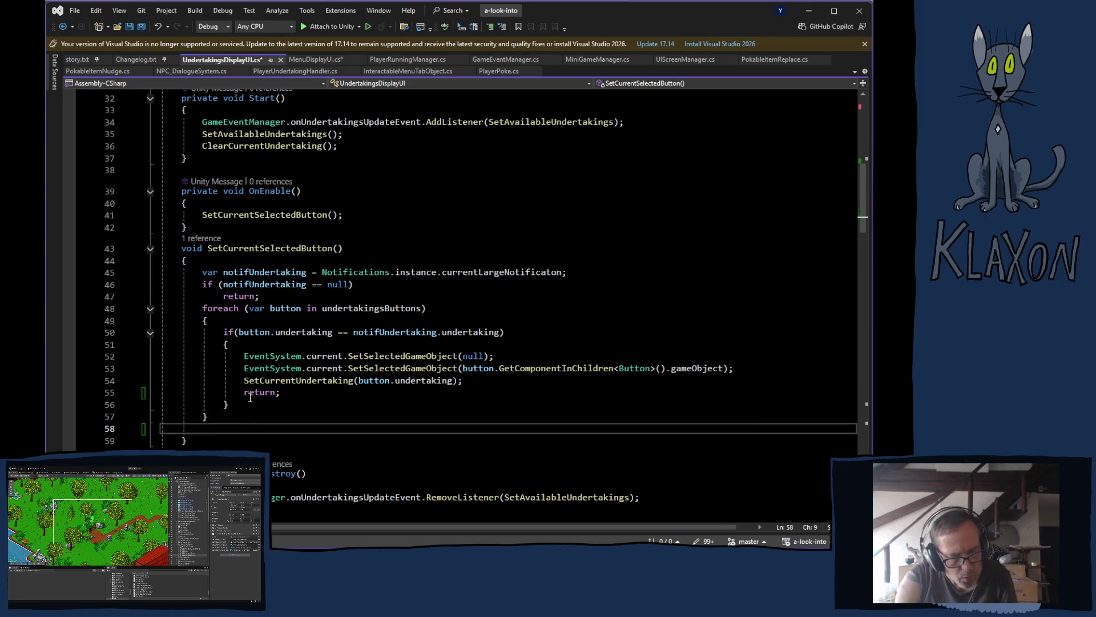
{"action": "key", "text": "ctrl+v"}
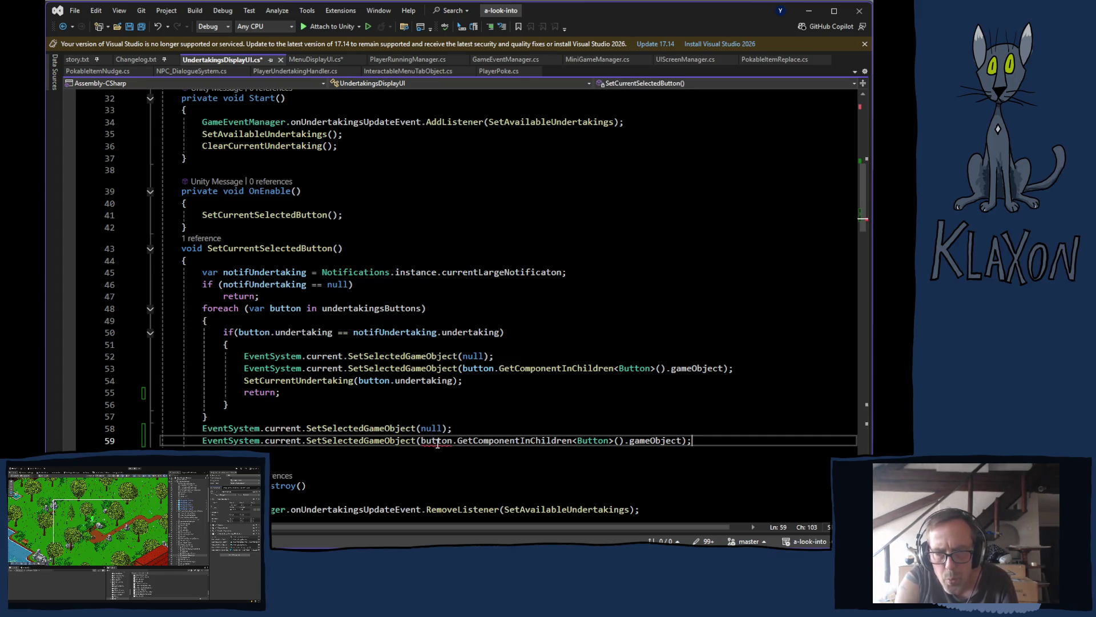
{"action": "double_click", "coordinate": [347, 310]}
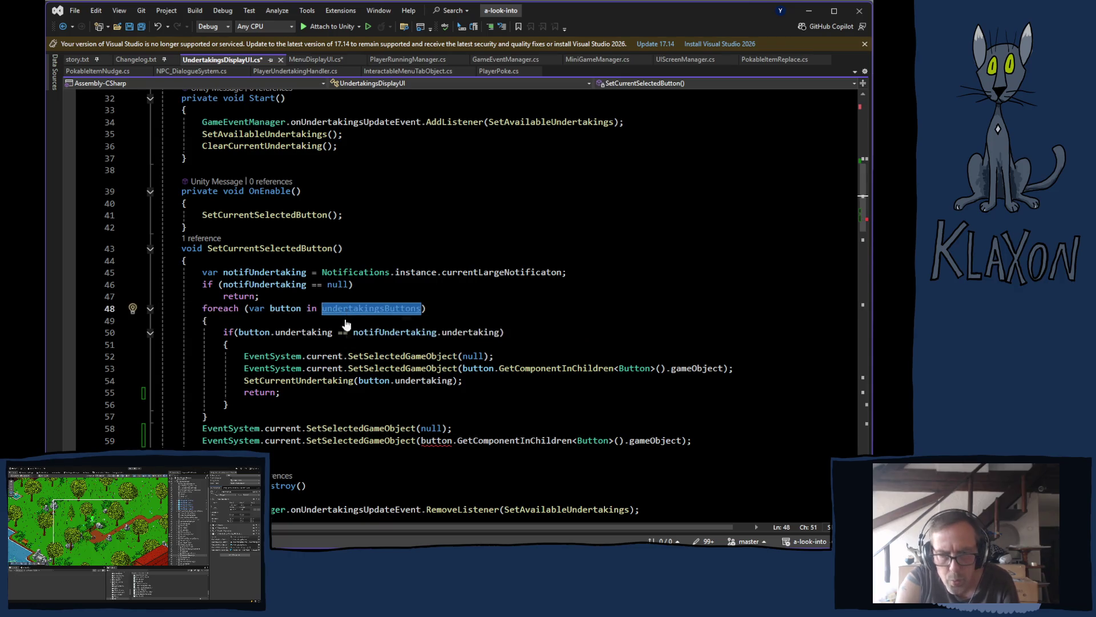
{"action": "left_click_drag", "start_coordinate": [422, 440], "coordinate": [683, 442]}
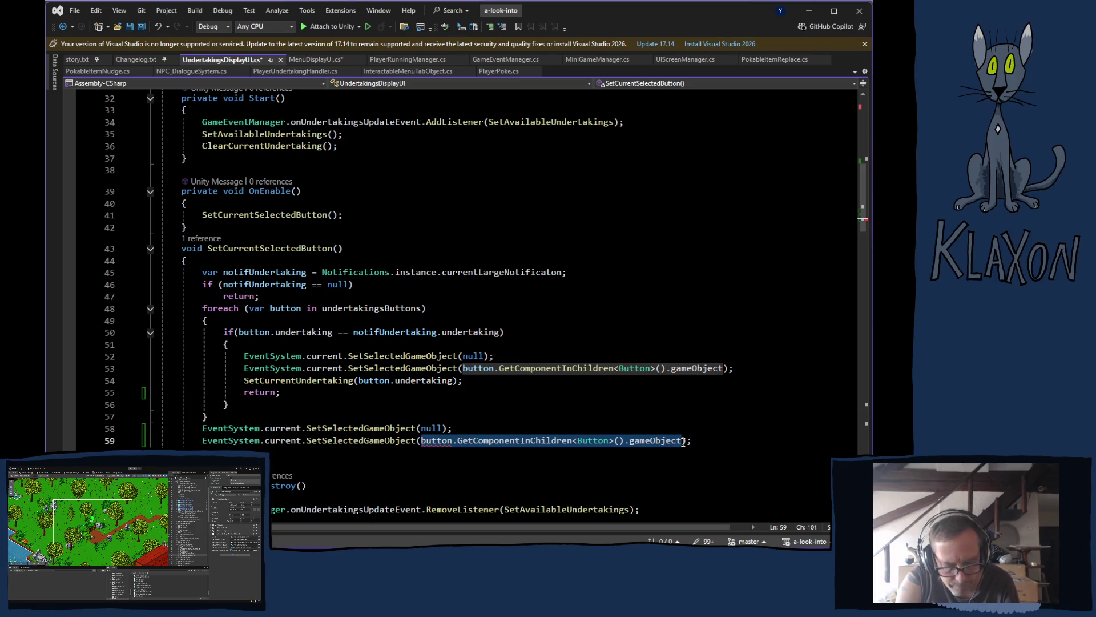
{"action": "left_click", "coordinate": [484, 442]}
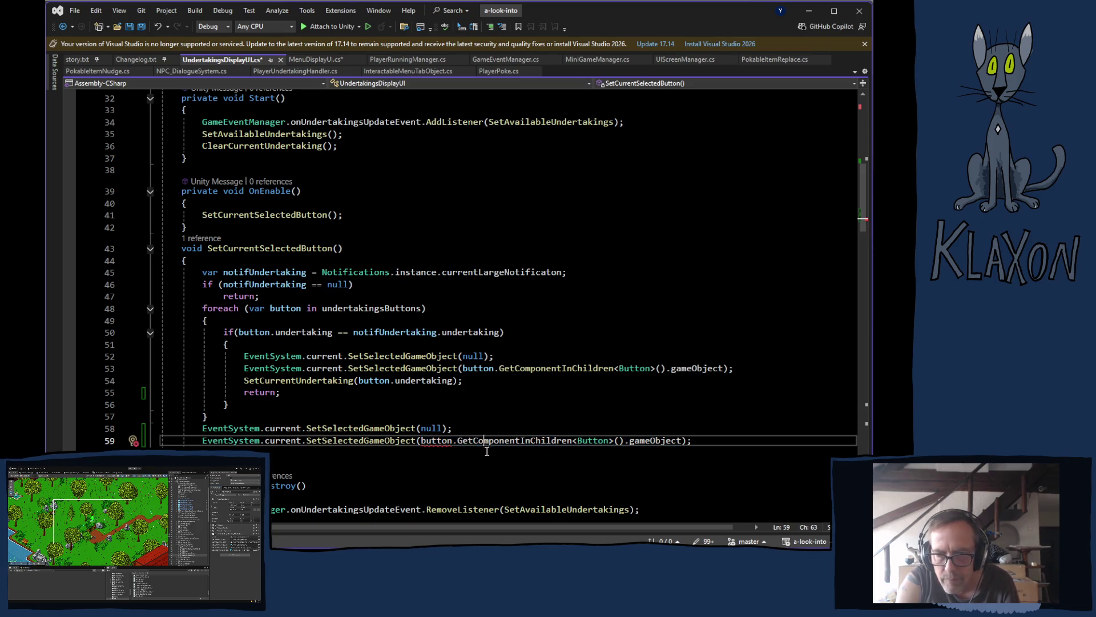
{"action": "mouse_move", "coordinate": [455, 441]}
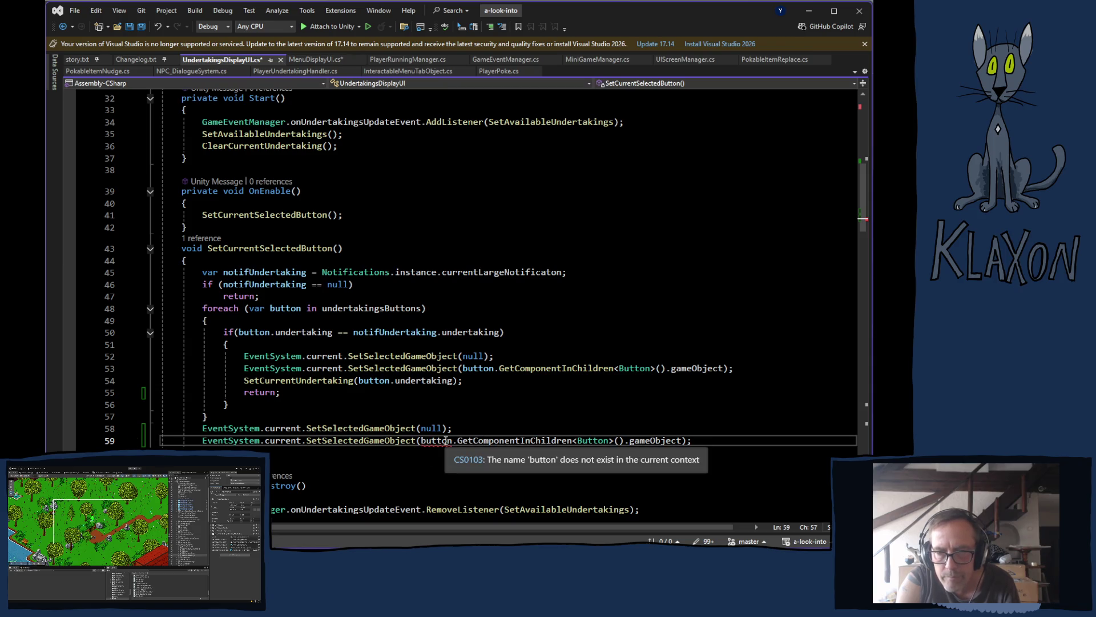
{"action": "double_click", "coordinate": [438, 443]}
{"action": "type", "text": "undertakingsButtons[0"}
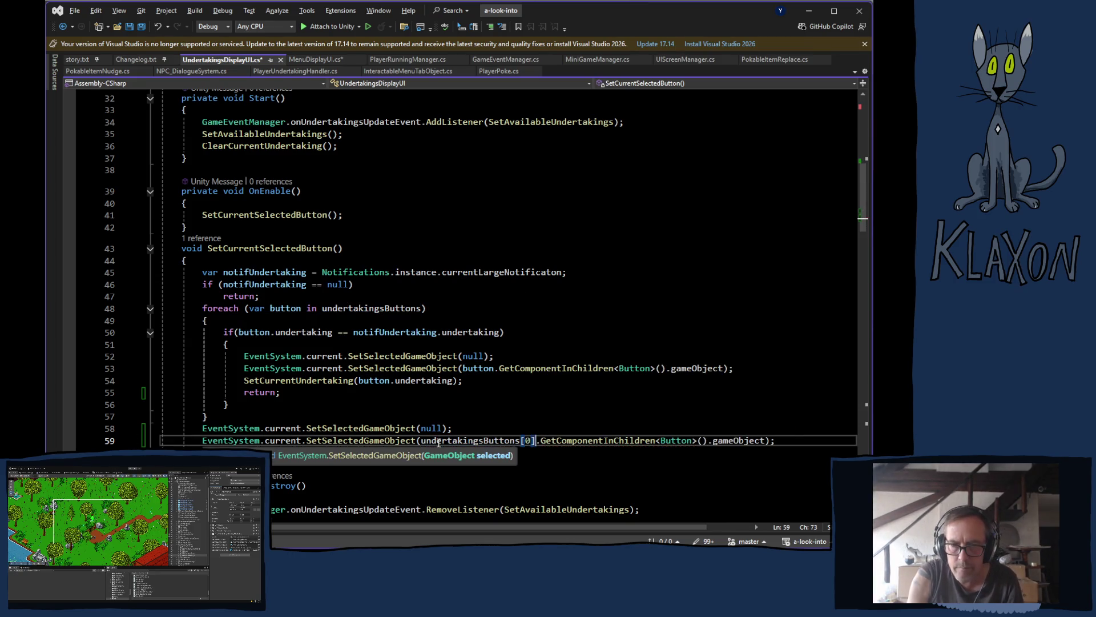
- Begin an if statement on a new line after the loop
{"action": "left_click", "coordinate": [523, 423]}
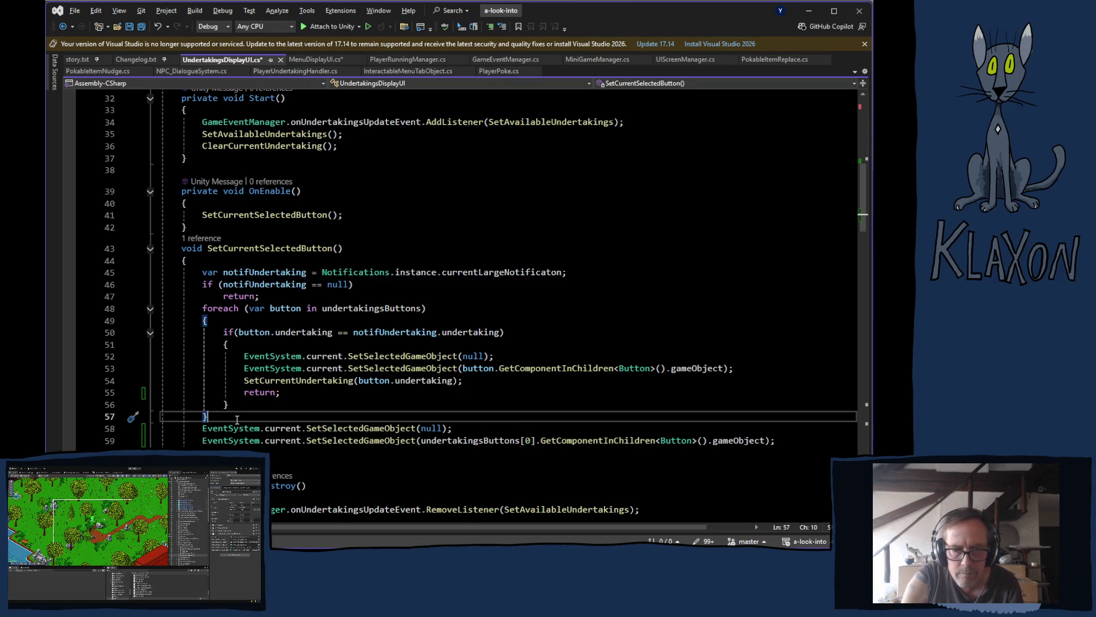
{"action": "key", "text": "Return"}
{"action": "type", "text": "if"}
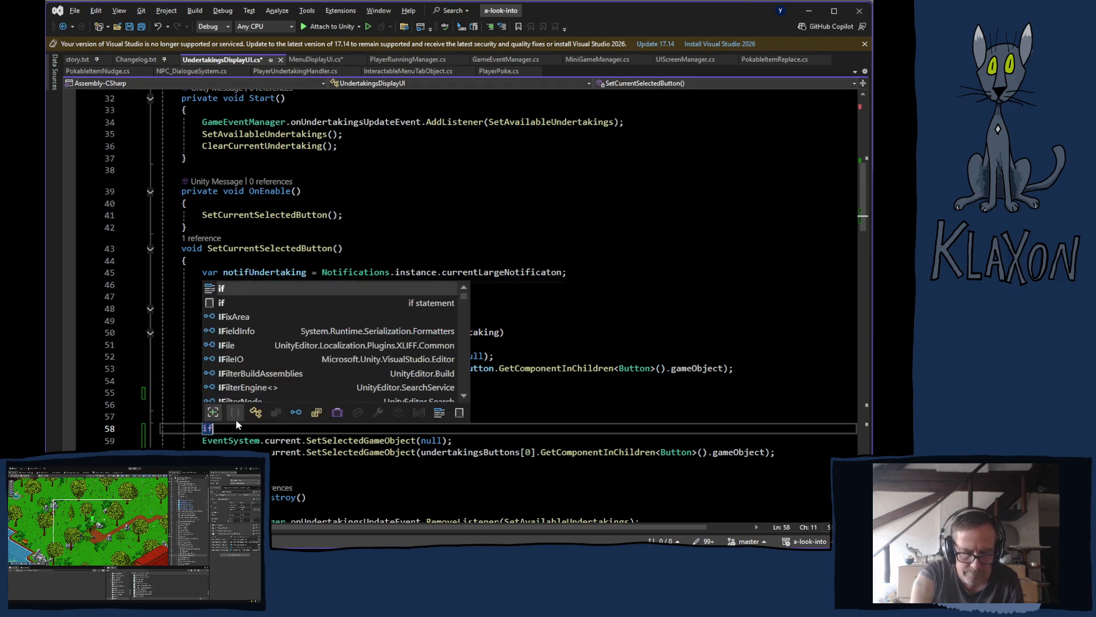
{"action": "type", "text": "(under"}
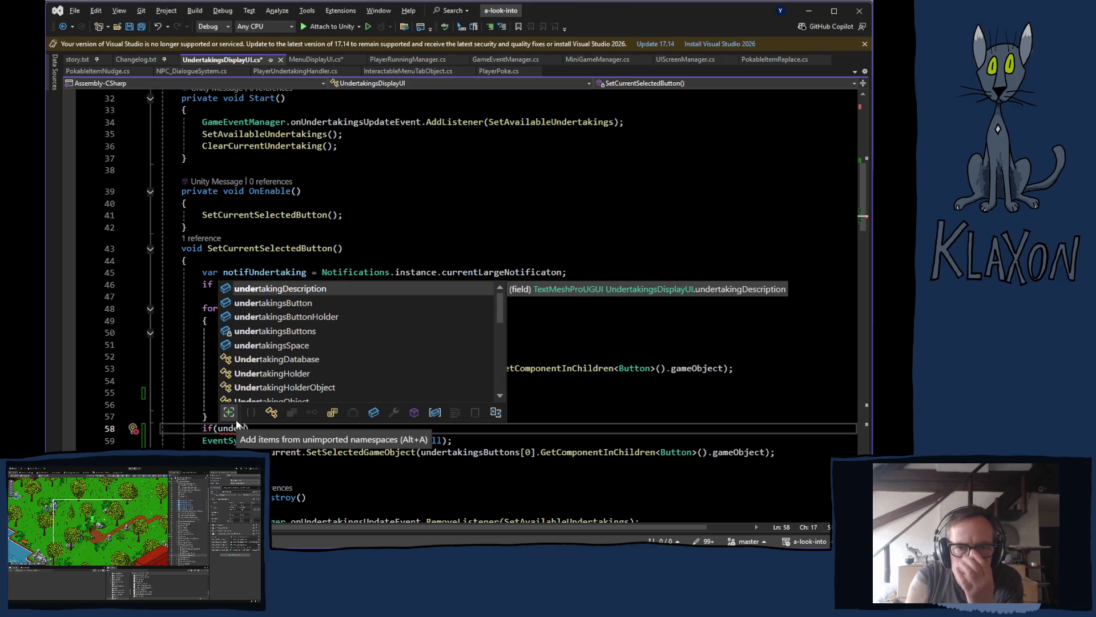
- Complete the condition as if (undertakingsButtons.Count > 0) and open its block
{"action": "key", "text": "Down"}
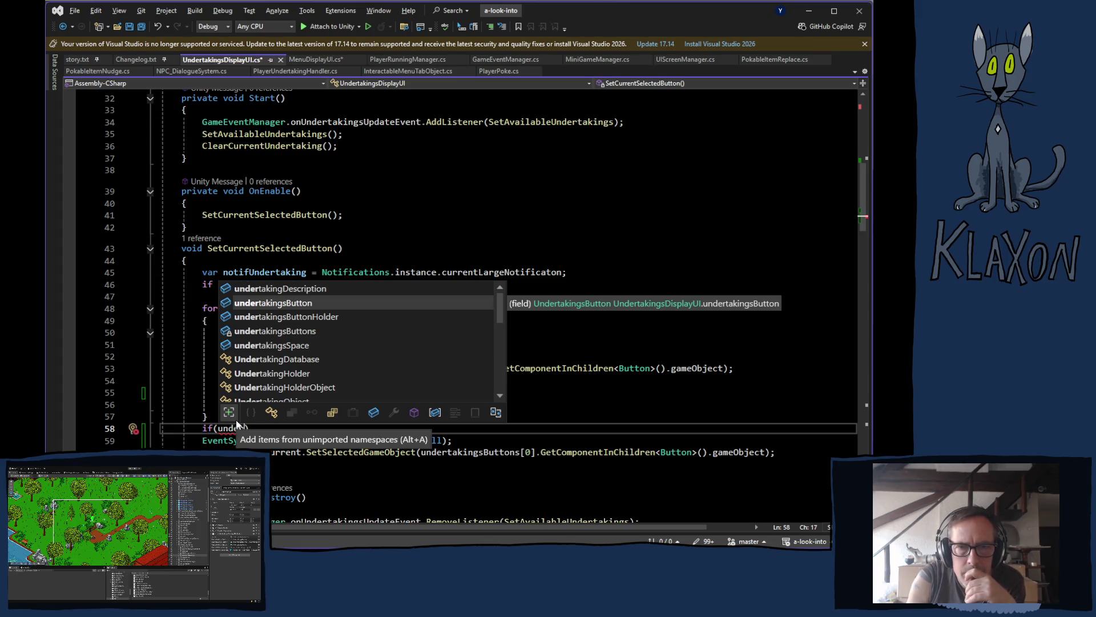
{"action": "key", "text": "Down"}
{"action": "key", "text": "Down"}
{"action": "key", "text": "Tab"}
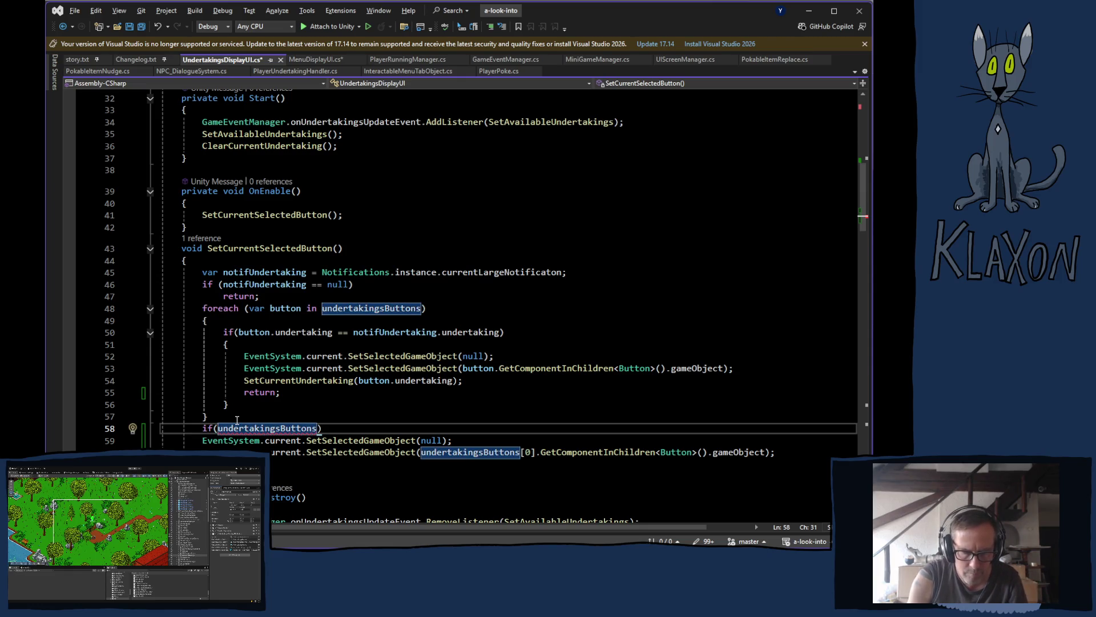
{"action": "type", "text": ".l"}
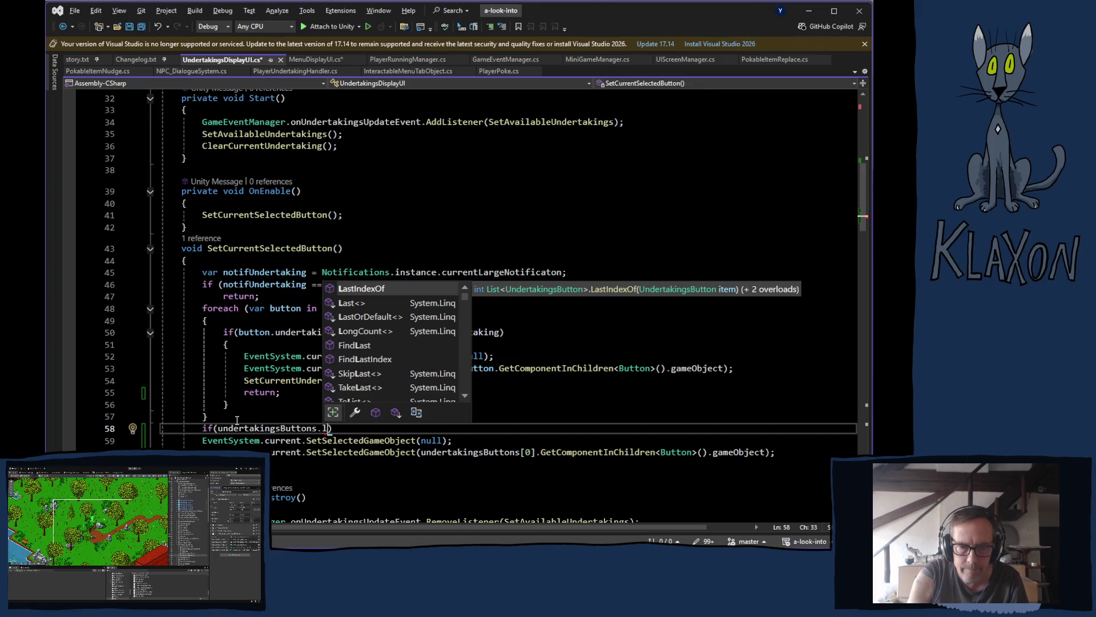
{"action": "key", "text": "BackSpace"}
{"action": "type", "text": "co"}
{"action": "key", "text": "Tab"}
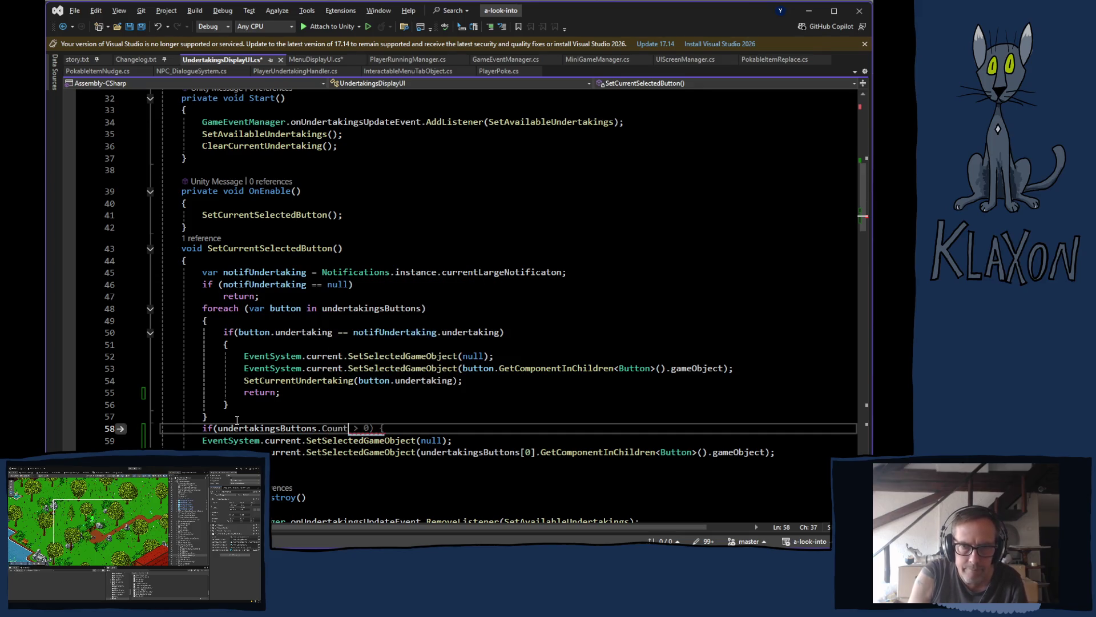
{"action": "key", "text": "Tab"}
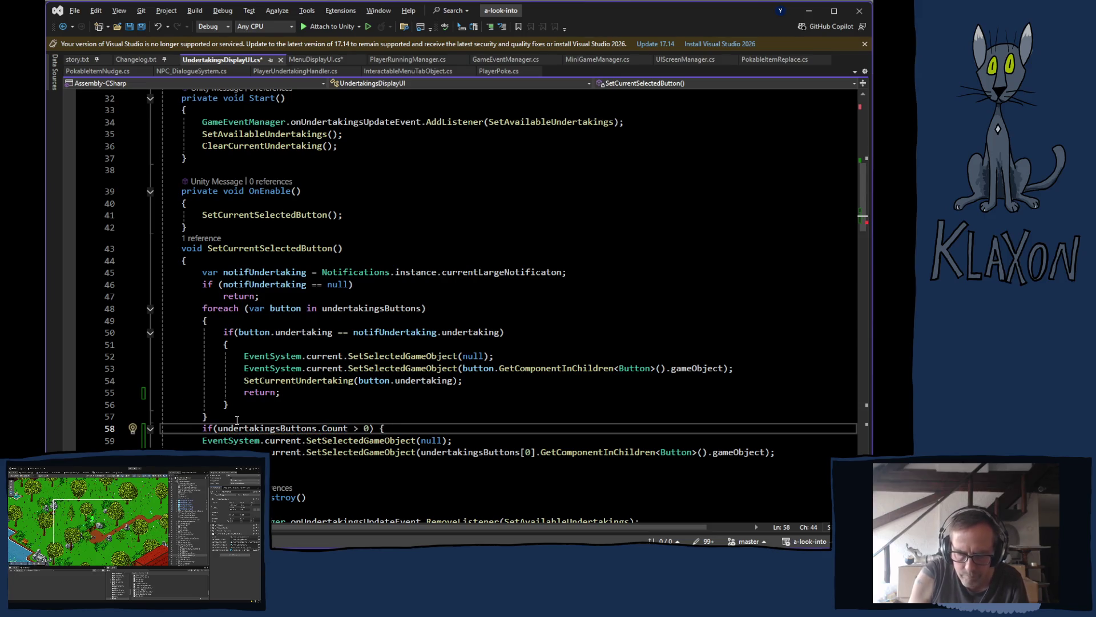
{"action": "type", "text": "}"}
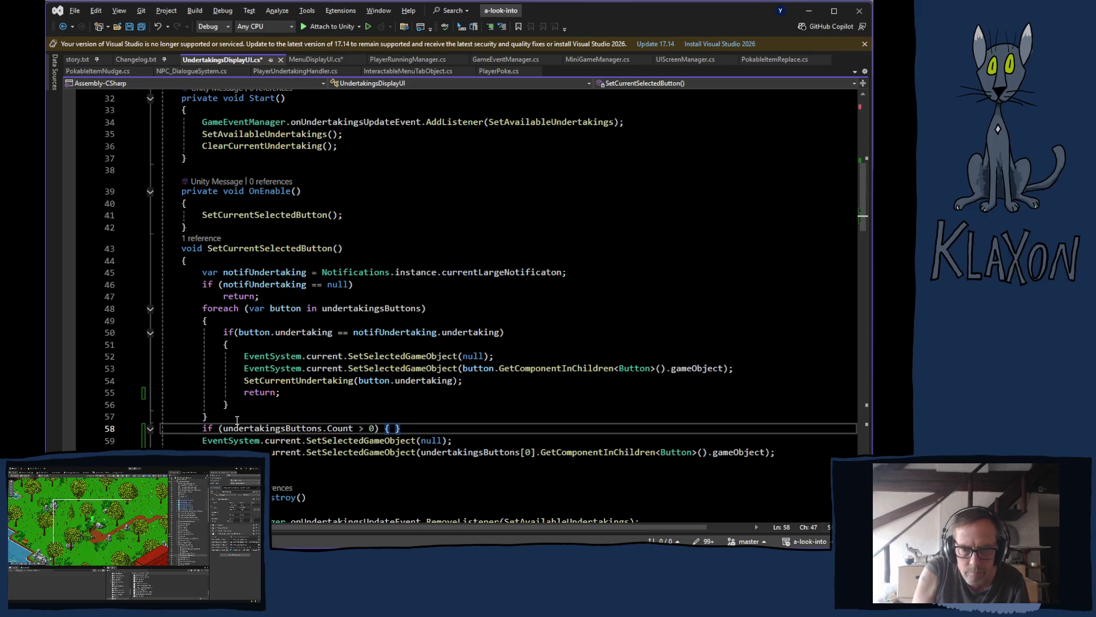
{"action": "key", "text": "Left"}
{"action": "key", "text": "Left"}
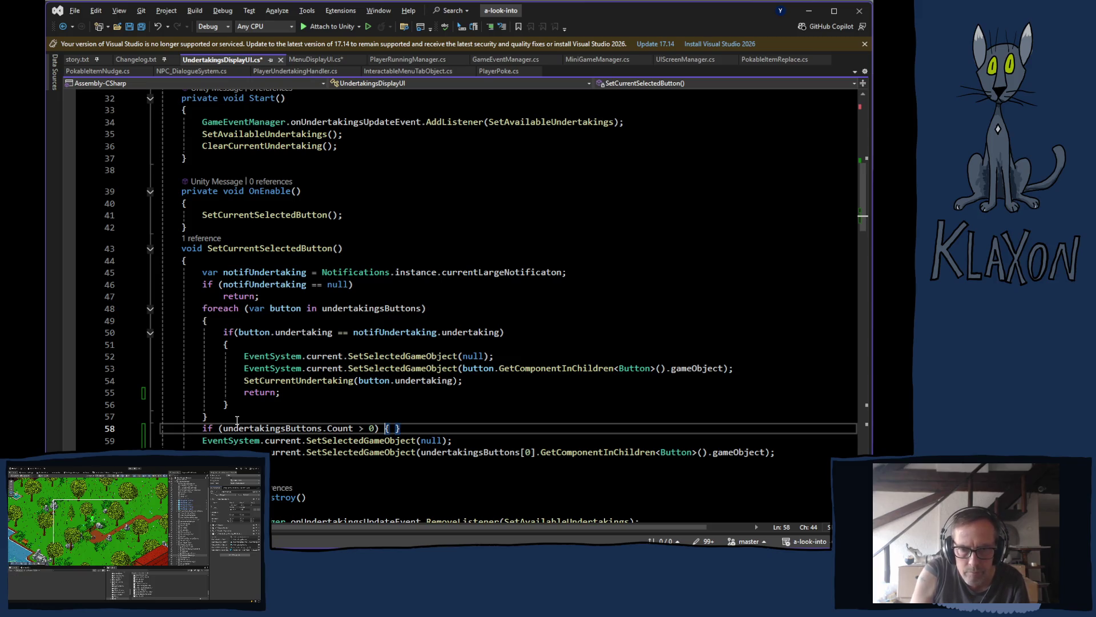
{"action": "key", "text": "shift+Right"}
{"action": "key", "text": "shift+Right"}
{"action": "key", "text": "shift+Right"}
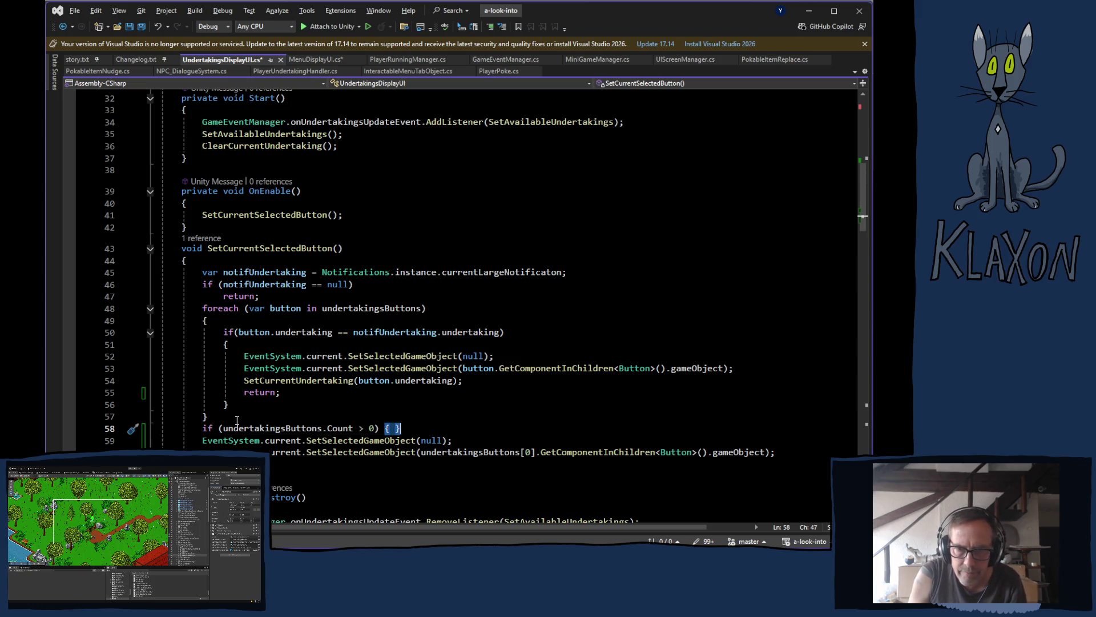
{"action": "type", "text": "{"}
{"action": "key", "text": "Return"}
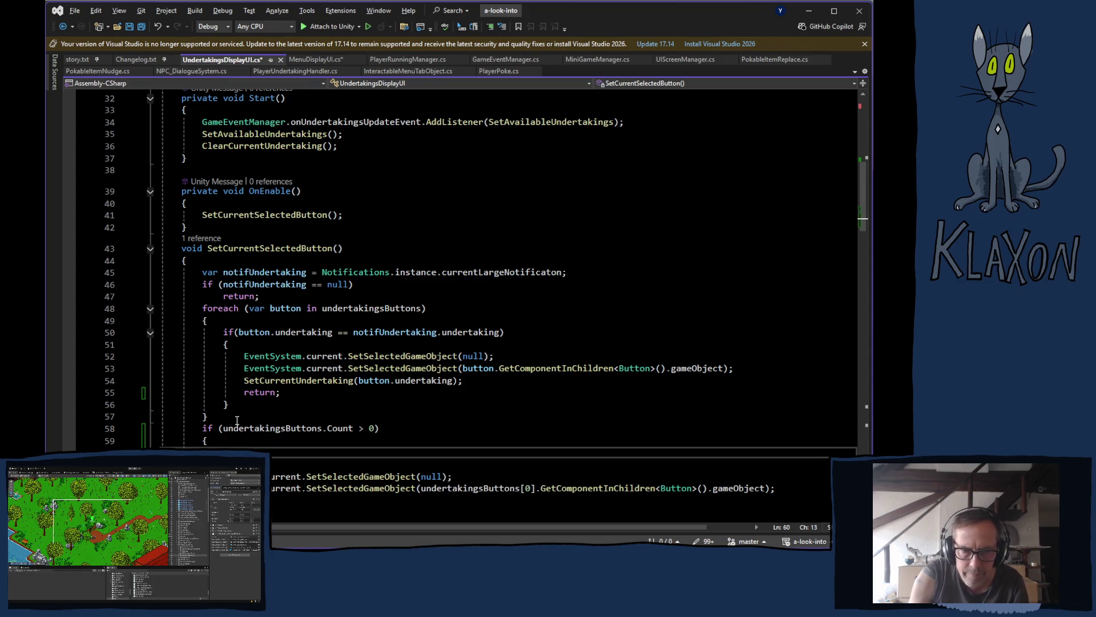
- Move the two fallback selection lines inside the if block and save the script
{"action": "key", "text": "Down"}
{"action": "key", "text": "Down"}
{"action": "key", "text": "shift+Down"}
{"action": "key", "text": "shift+End"}
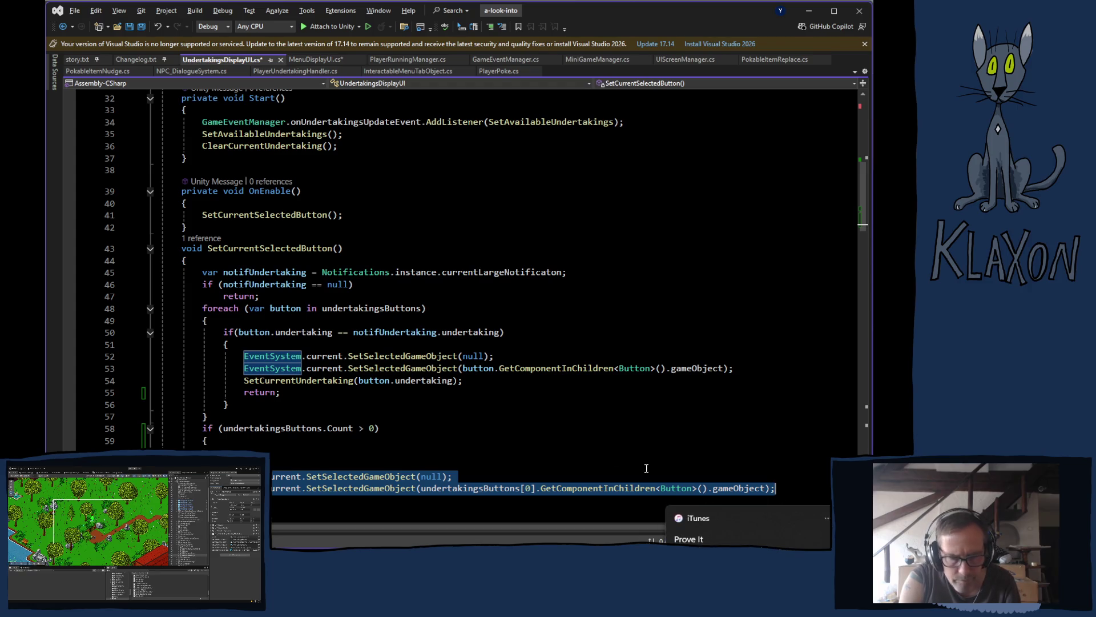
{"action": "key", "text": "ctrl+x"}
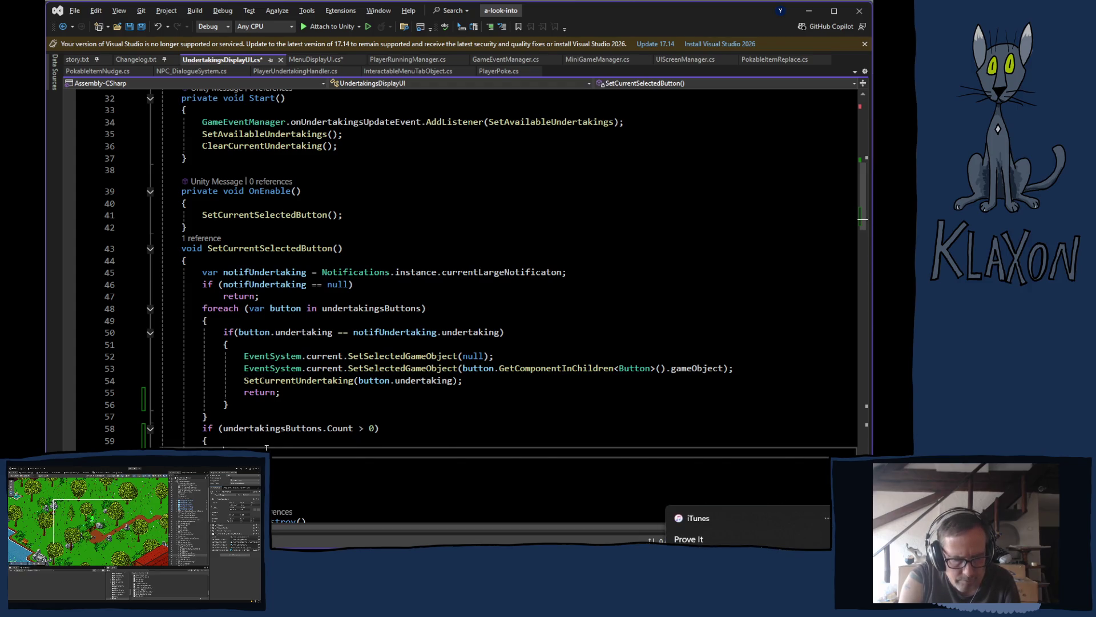
{"action": "key", "text": "ctrl+v"}
{"action": "key", "text": "ctrl+s"}
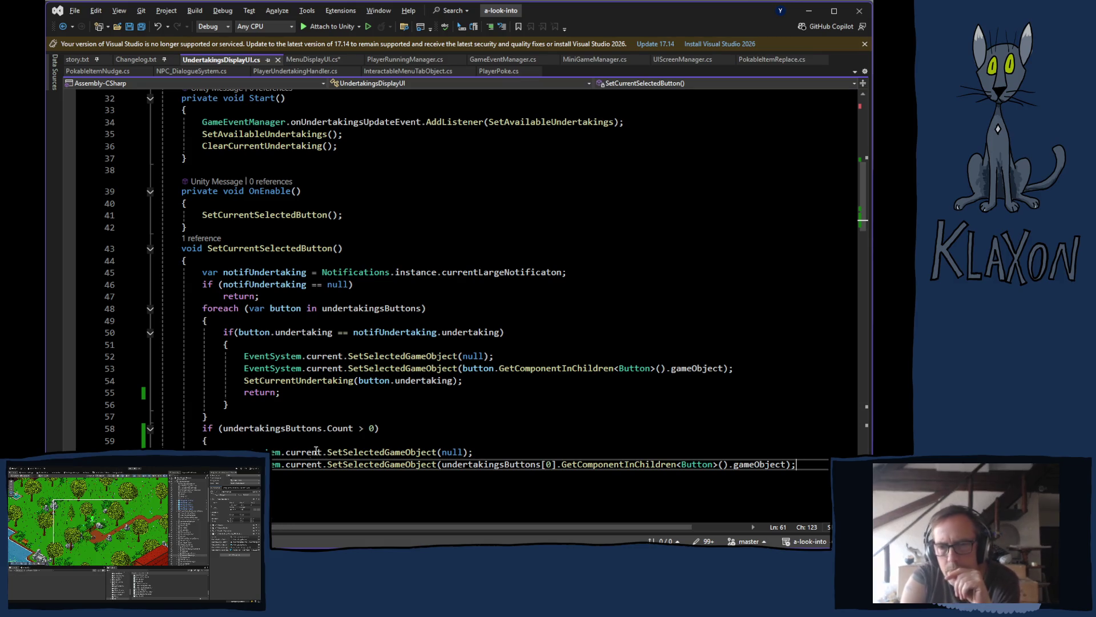
- Look up where undertakingsButtons is declared, then return to the Unity editor
{"action": "left_click", "coordinate": [471, 464], "text": "ctrl"}
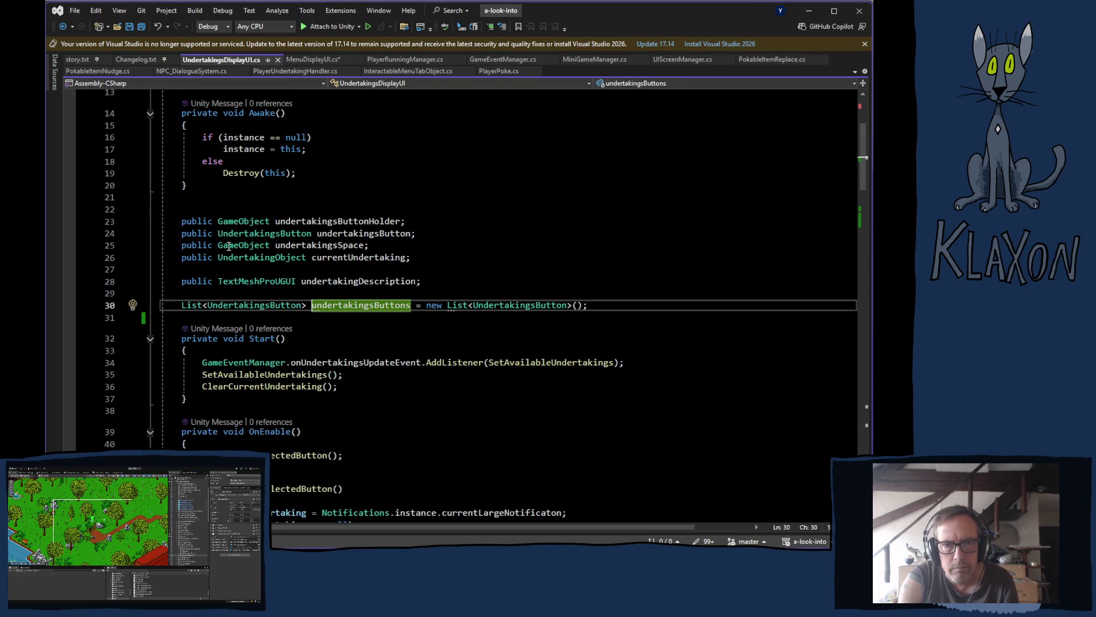
{"action": "scroll", "coordinate": [391, 394], "scroll_direction": "down", "scroll_amount": 18}
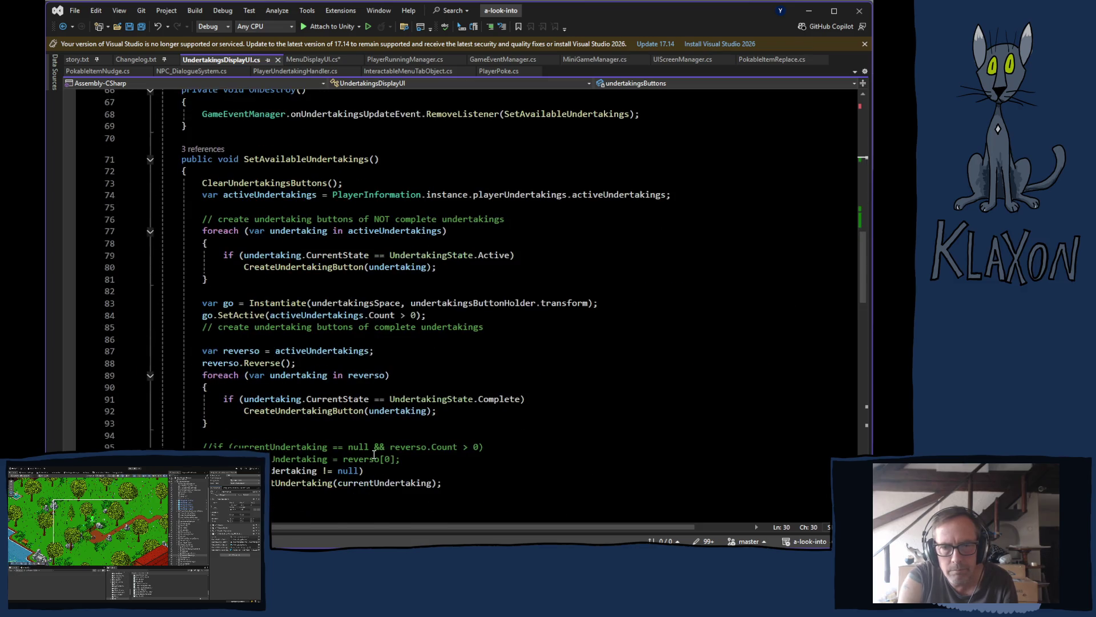
{"action": "scroll", "coordinate": [375, 452], "scroll_direction": "down", "scroll_amount": 20}
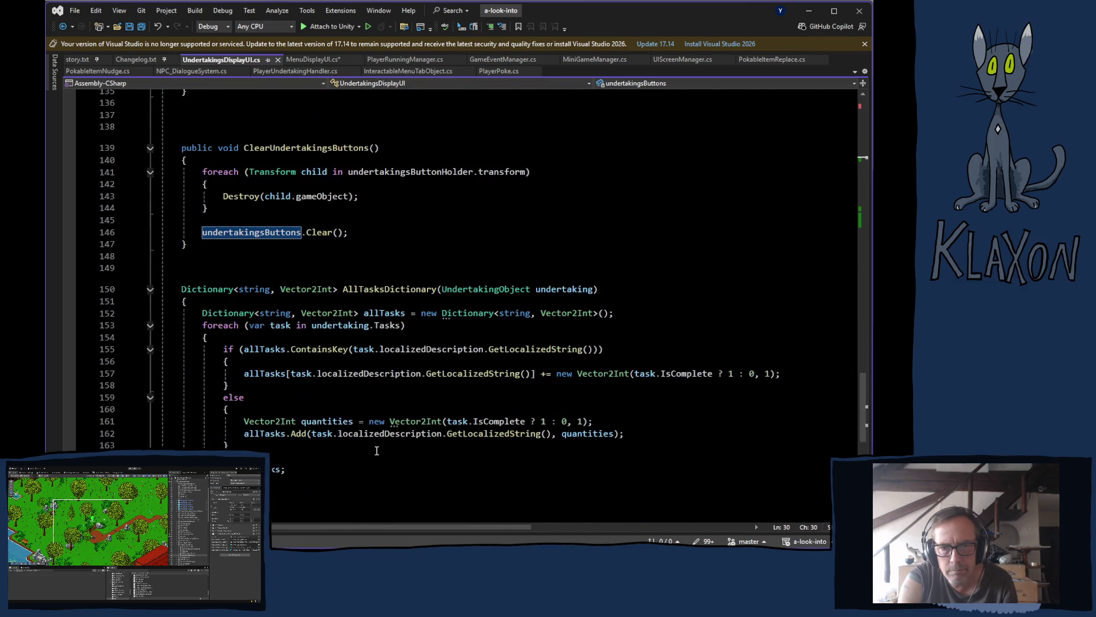
{"action": "scroll", "coordinate": [378, 447], "scroll_direction": "up", "scroll_amount": 20}
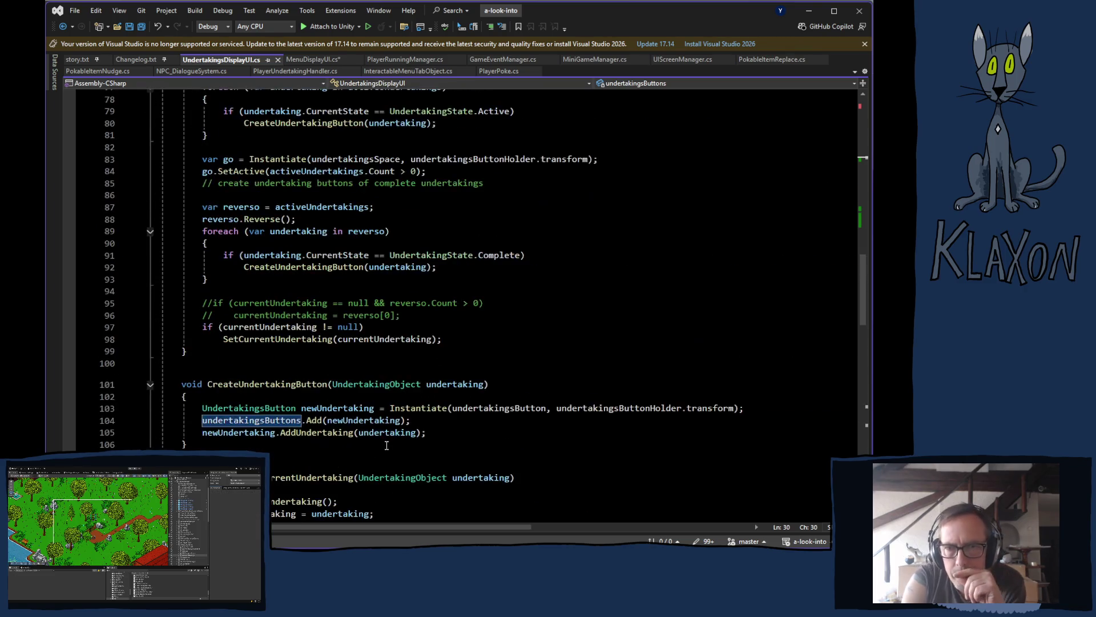
{"action": "scroll", "coordinate": [375, 203], "scroll_direction": "up", "scroll_amount": 5}
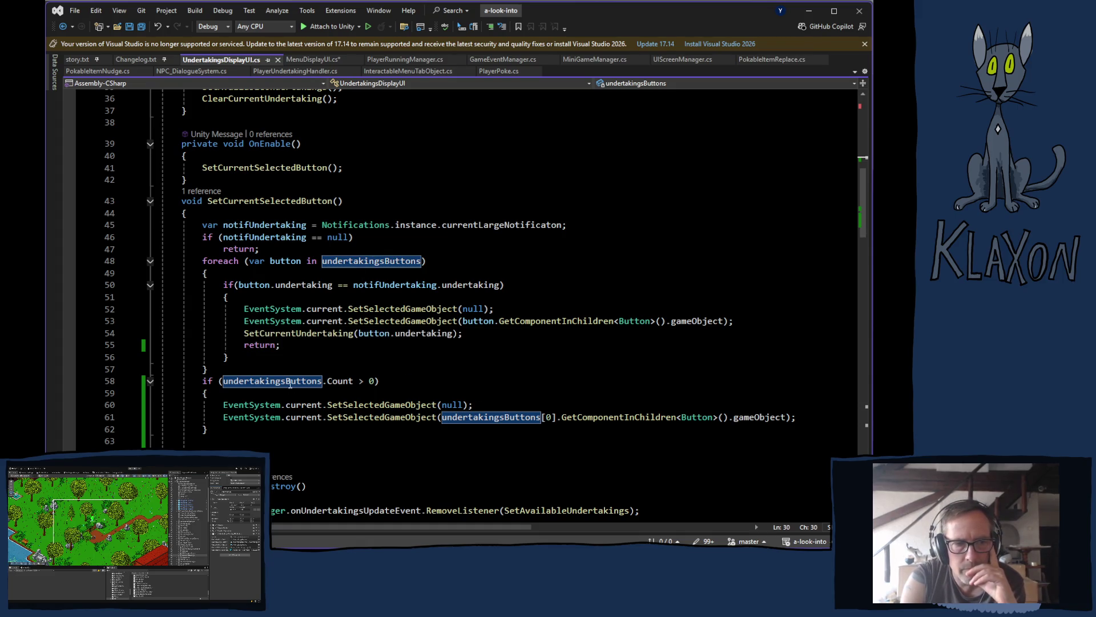
{"action": "key", "text": "alt+Tab"}
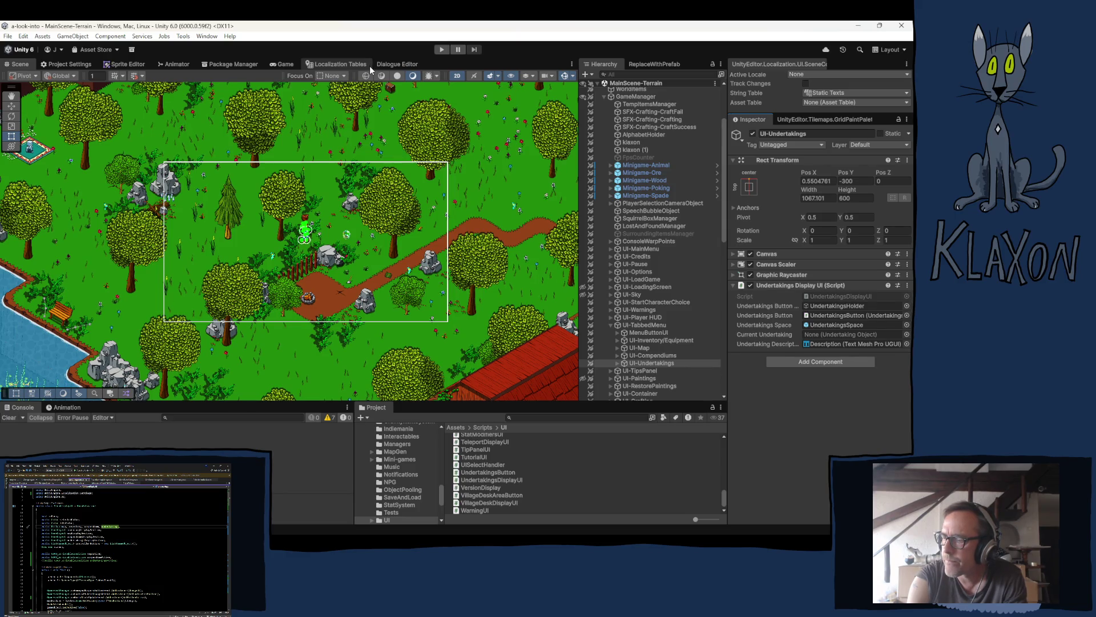
- Enter Play mode so the game boots to its title menu
{"action": "left_click", "coordinate": [442, 50]}
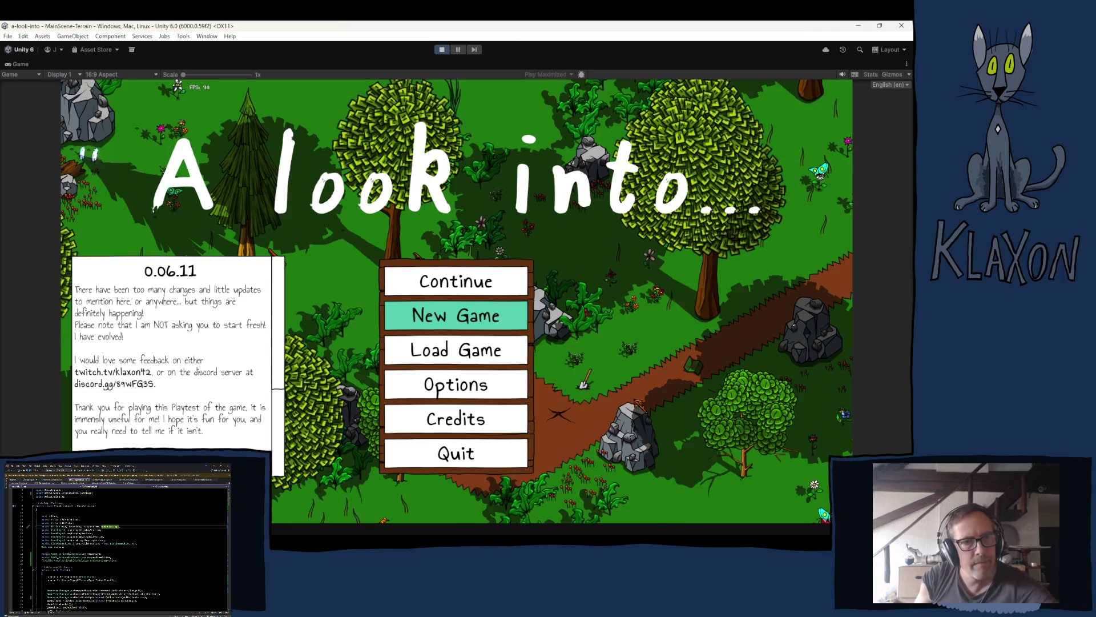
- Start a new game, then pick up and equip the stone spade
{"action": "left_click", "coordinate": [439, 319]}
{"action": "left_click", "coordinate": [420, 373]}
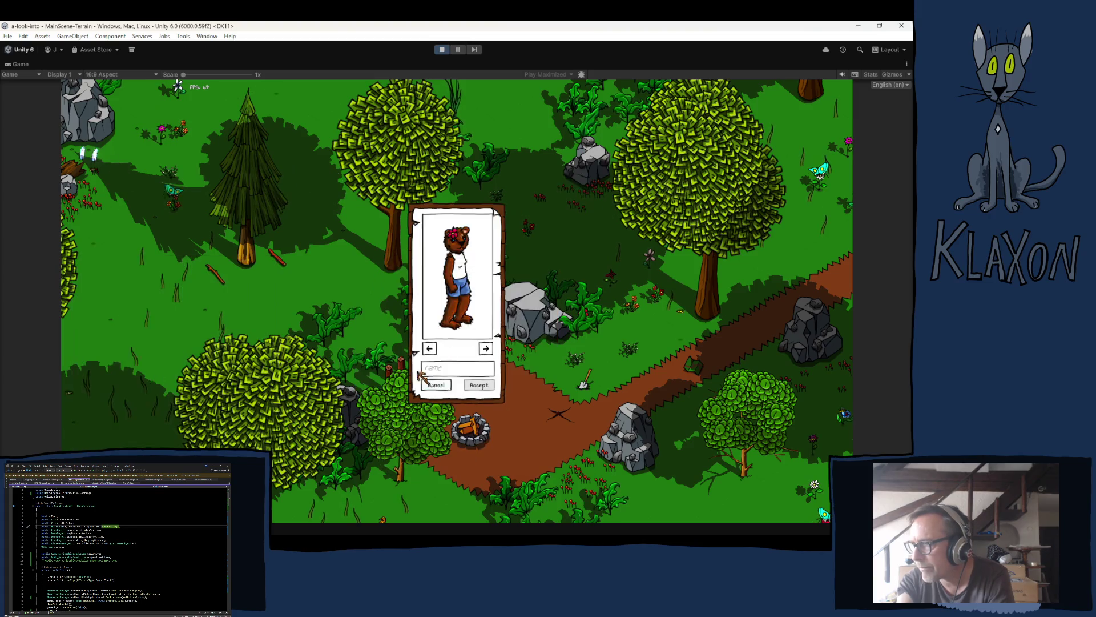
{"action": "left_click", "coordinate": [480, 390]}
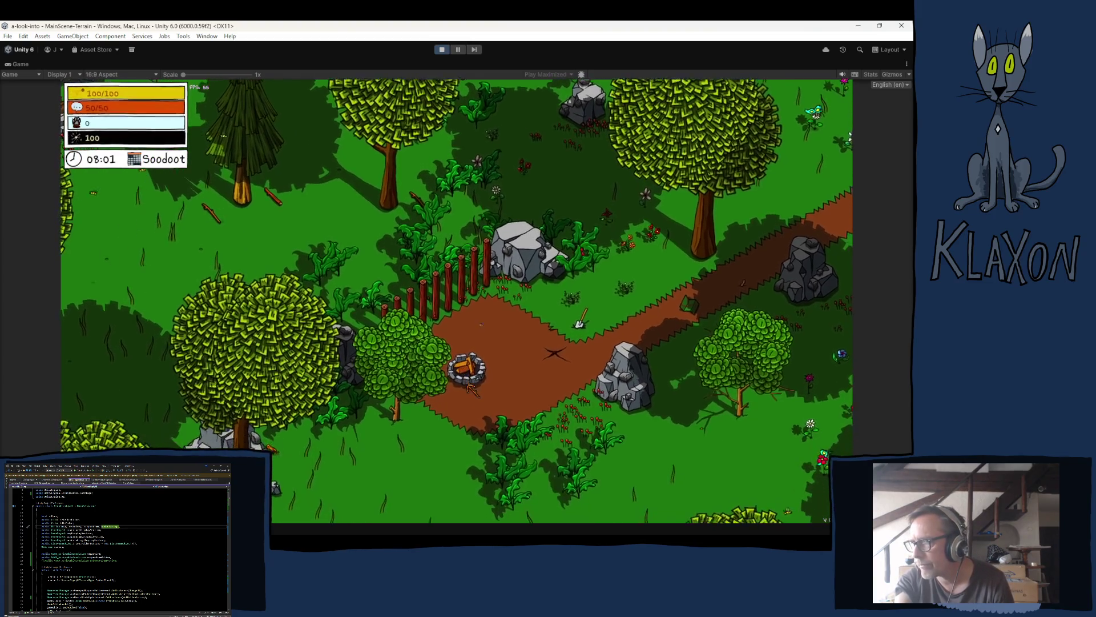
{"action": "key", "text": "w"}
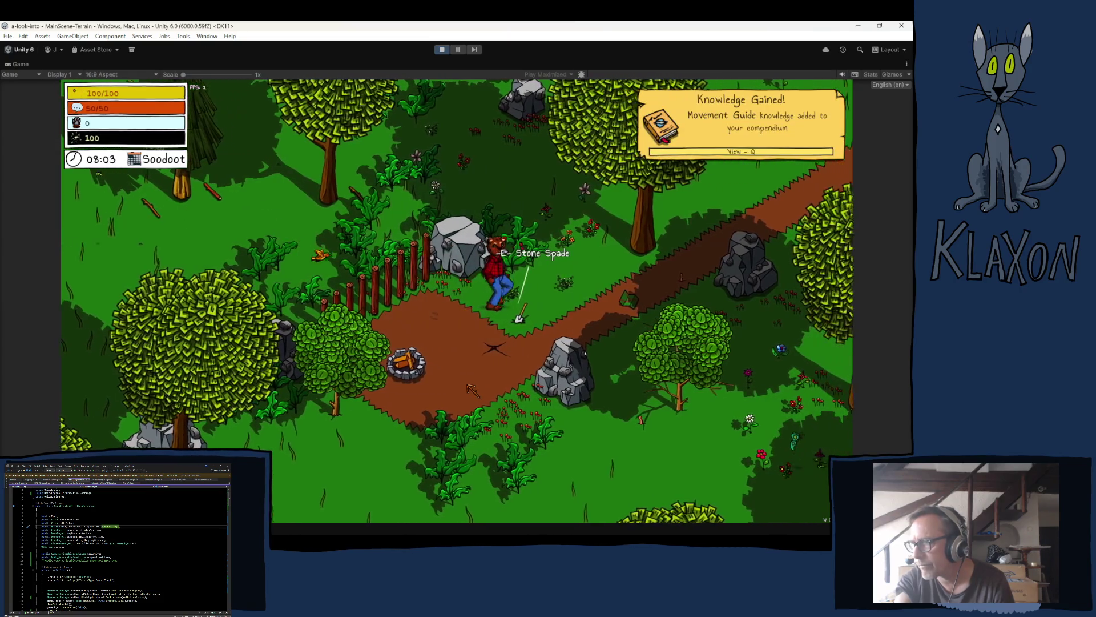
{"action": "key", "text": "e"}
{"action": "key", "text": "Tab"}
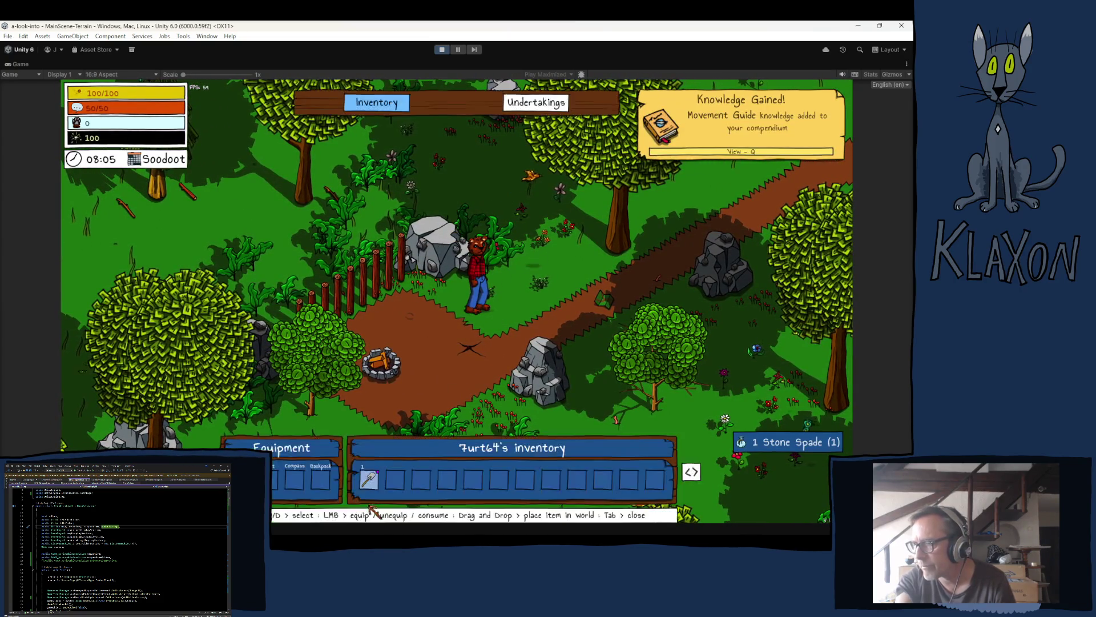
{"action": "left_click", "coordinate": [368, 479]}
{"action": "key", "text": "Tab"}
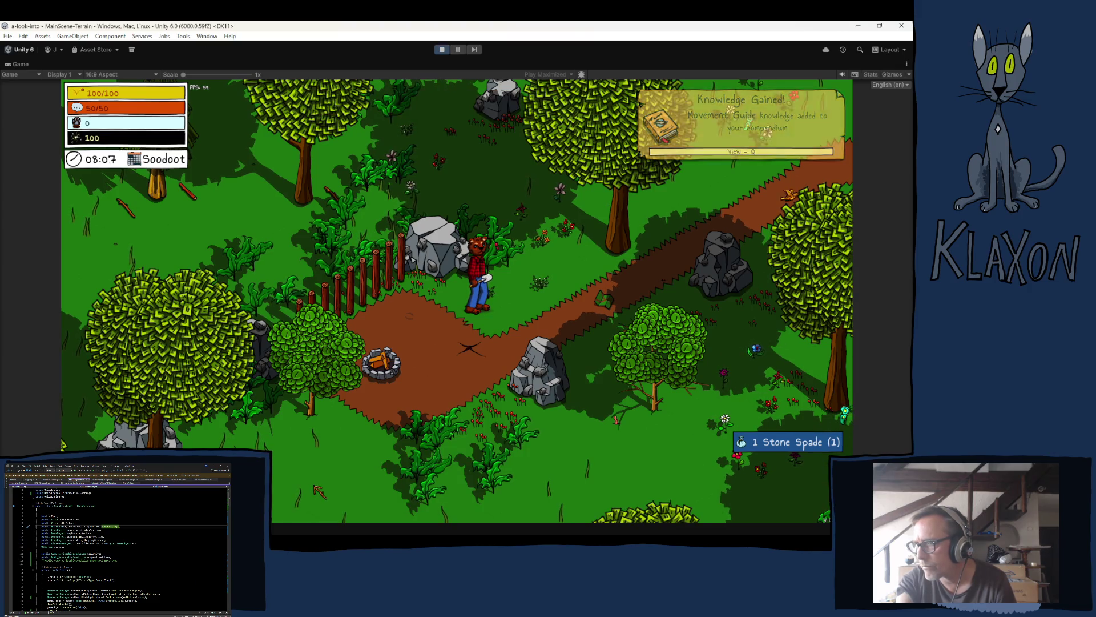
- Dig the ground with the spade and finish the digging minigame
{"action": "key", "text": "d"}
{"action": "key", "text": "s"}
{"action": "left_click", "coordinate": [465, 355]}
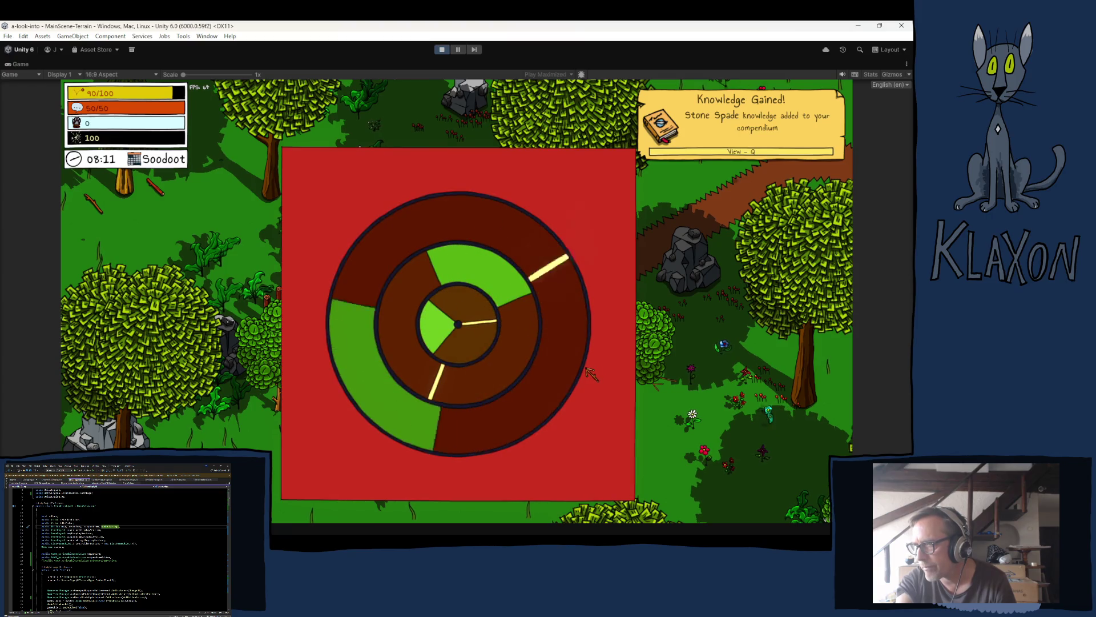
{"action": "left_click", "coordinate": [588, 375]}
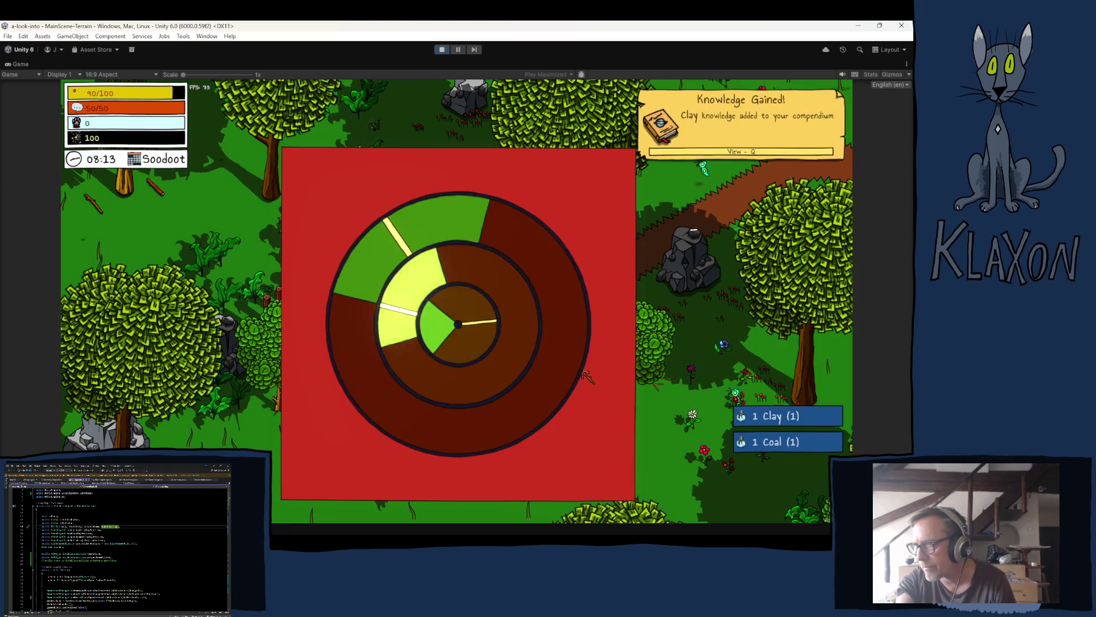
{"action": "left_click", "coordinate": [584, 382]}
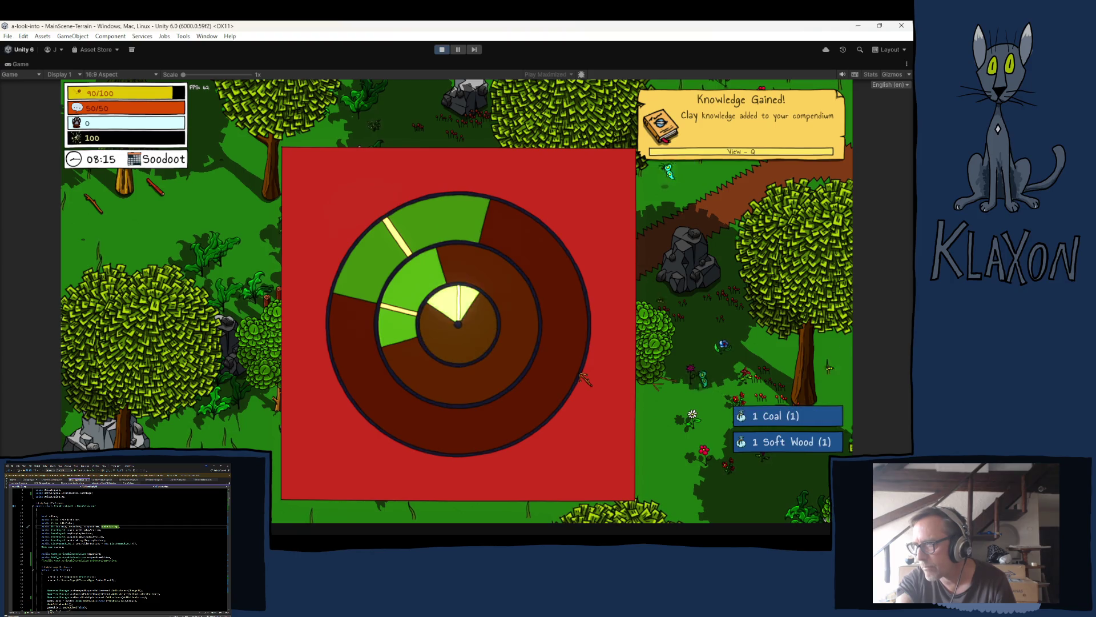
{"action": "left_click", "coordinate": [579, 387]}
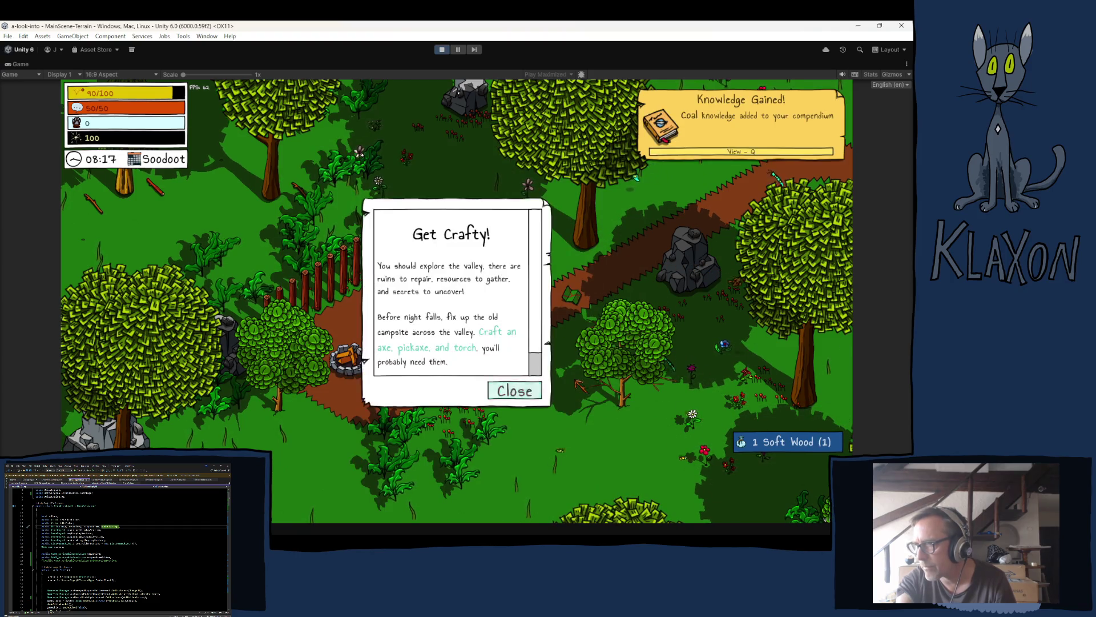
- Close the Get Crafty! message, view its details in the Undertakings journal, then stop playing
{"action": "left_click", "coordinate": [516, 392]}
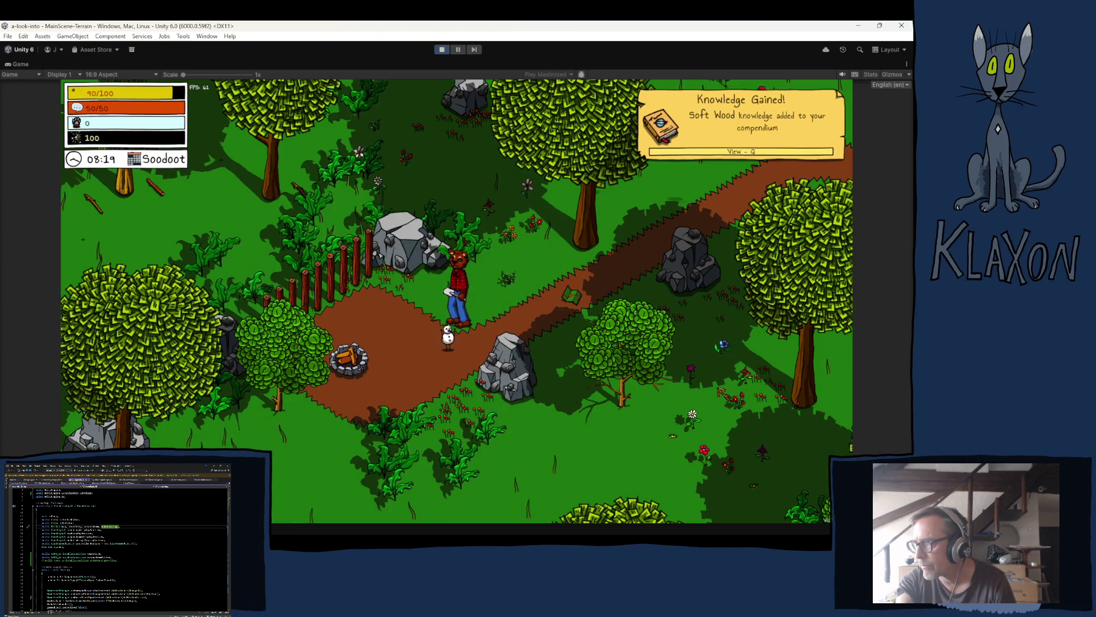
{"action": "key", "text": "Tab"}
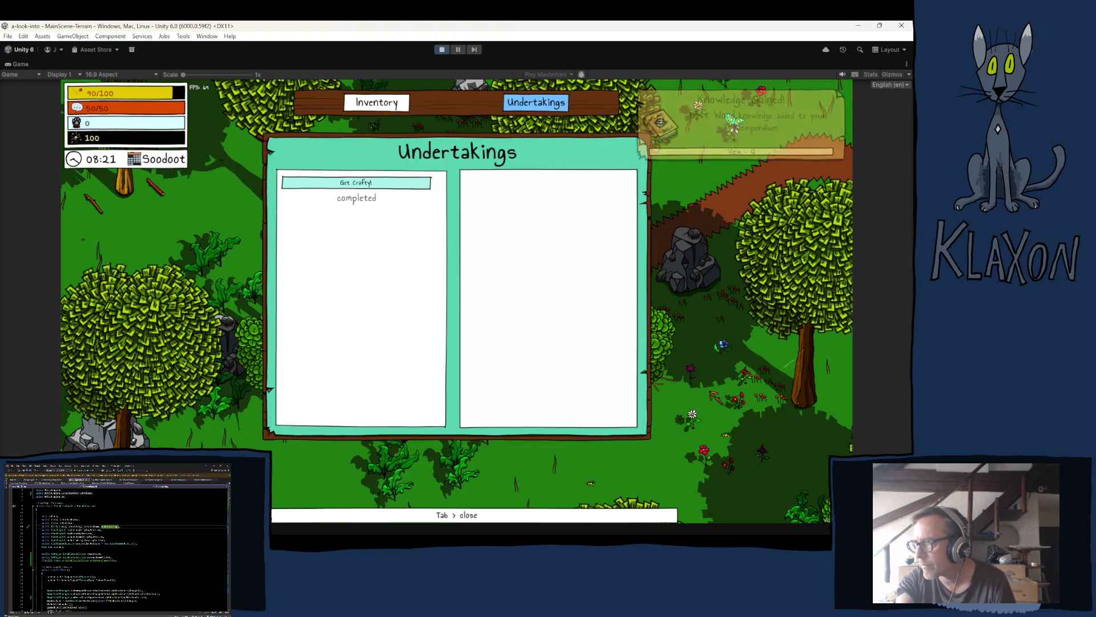
{"action": "left_click", "coordinate": [393, 187]}
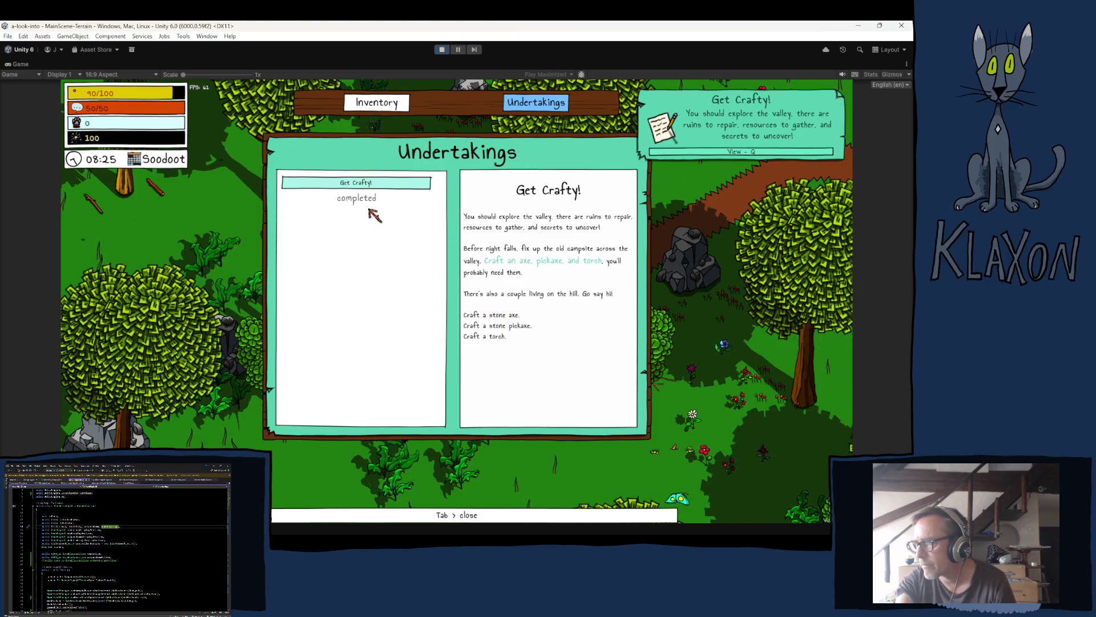
{"action": "left_click", "coordinate": [442, 49]}
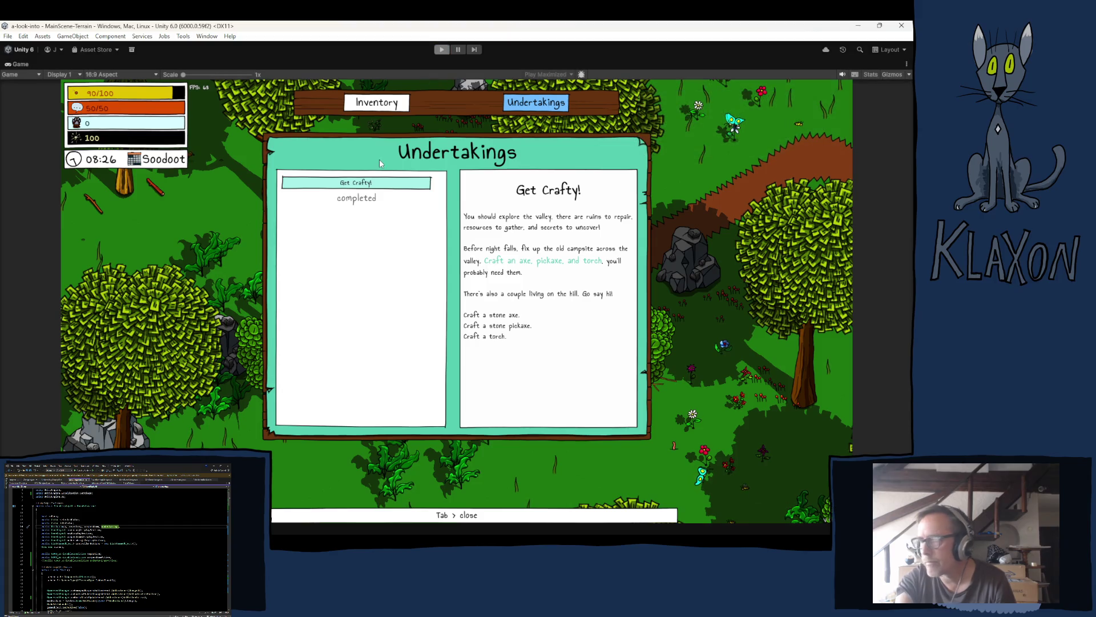
{"action": "scroll", "coordinate": [117, 548], "scroll_direction": "down", "scroll_amount": 5}
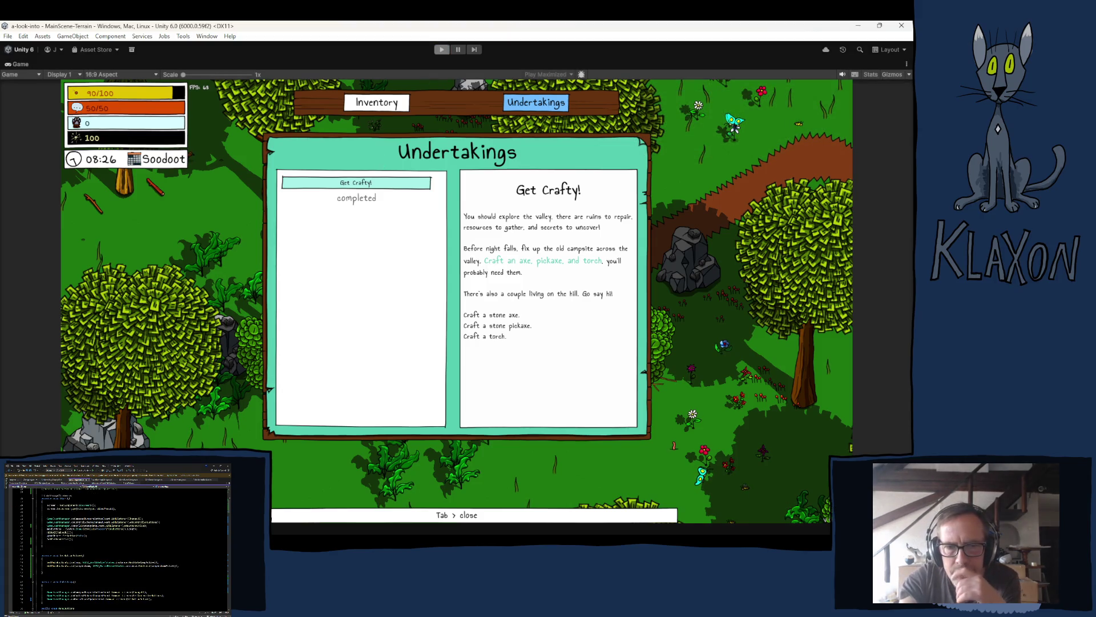
{"action": "scroll", "coordinate": [117, 548], "scroll_direction": "down", "scroll_amount": 5}
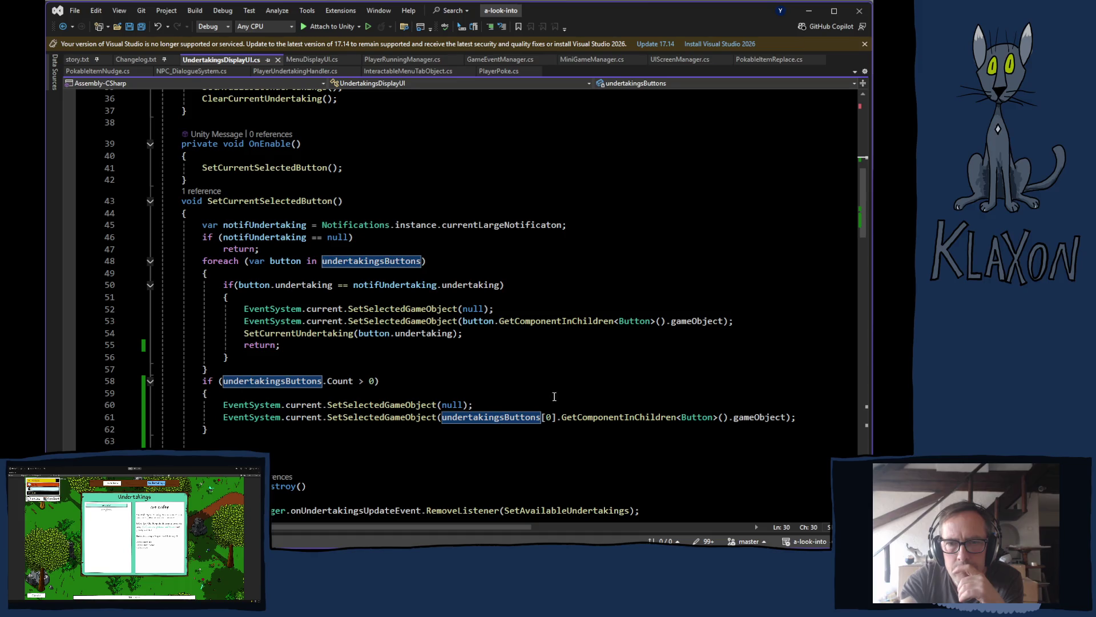
- Add SetCurrentUndertaking(undertakingsButtons[0].undertaking) to the fallback branch after line 61, then return to Unity
{"action": "mouse_move", "coordinate": [244, 335]}
{"action": "left_mouse_down"}
{"action": "mouse_move", "coordinate": [456, 321]}
{"action": "mouse_move", "coordinate": [468, 333]}
{"action": "left_mouse_up"}
{"action": "key", "text": "ctrl+c"}
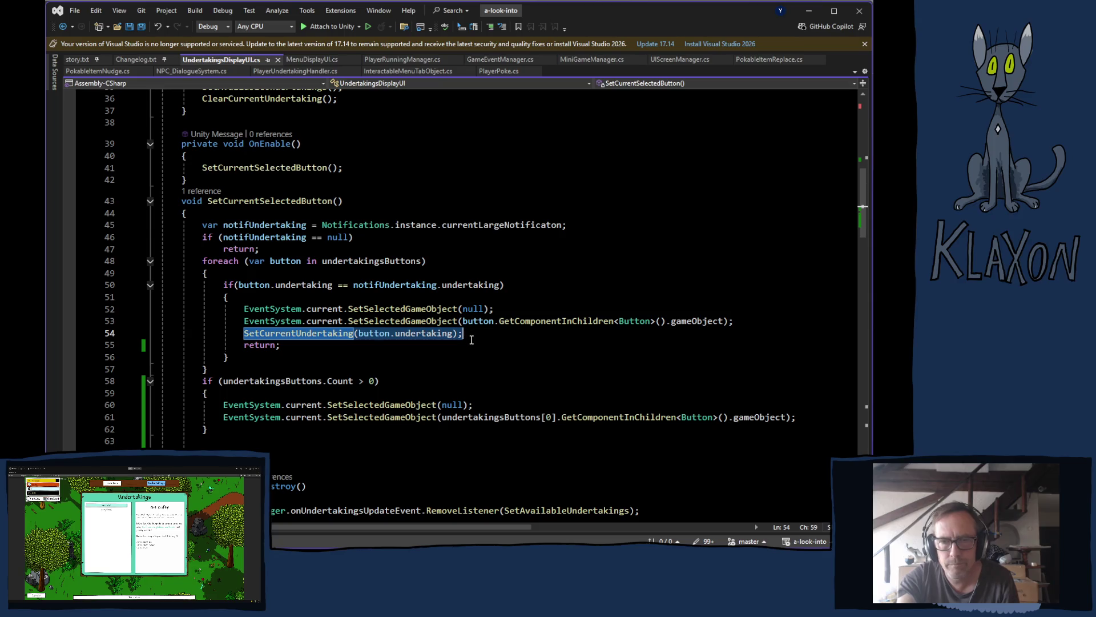
{"action": "left_click", "coordinate": [806, 417]}
{"action": "key", "text": "Return"}
{"action": "key", "text": "ctrl+v"}
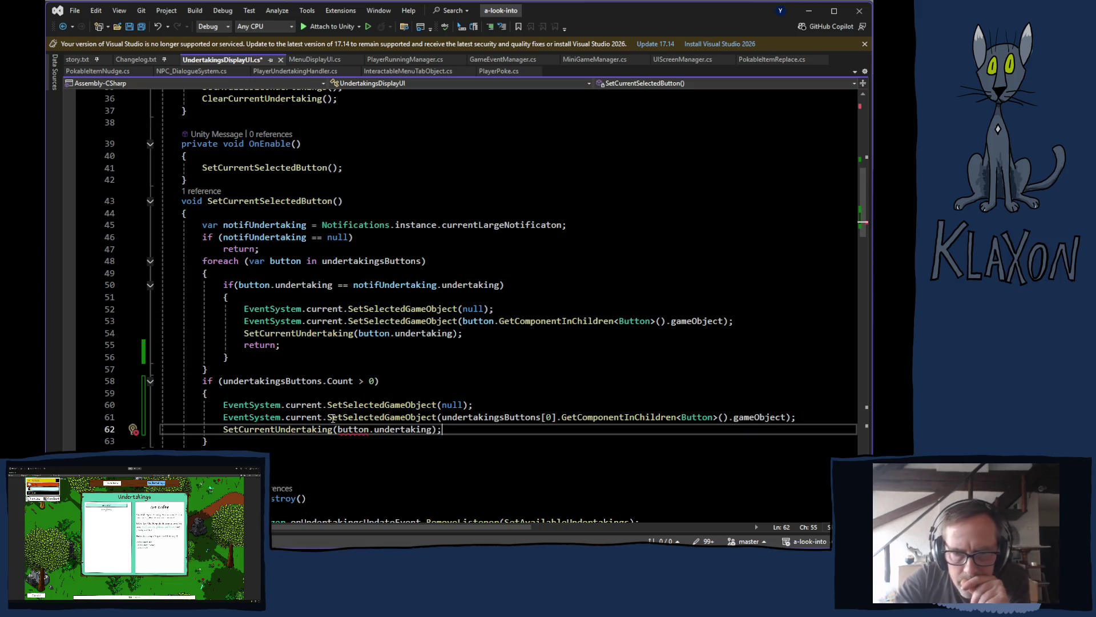
{"action": "left_click_drag", "start_coordinate": [561, 417], "coordinate": [443, 417]}
{"action": "key", "text": "ctrl+c"}
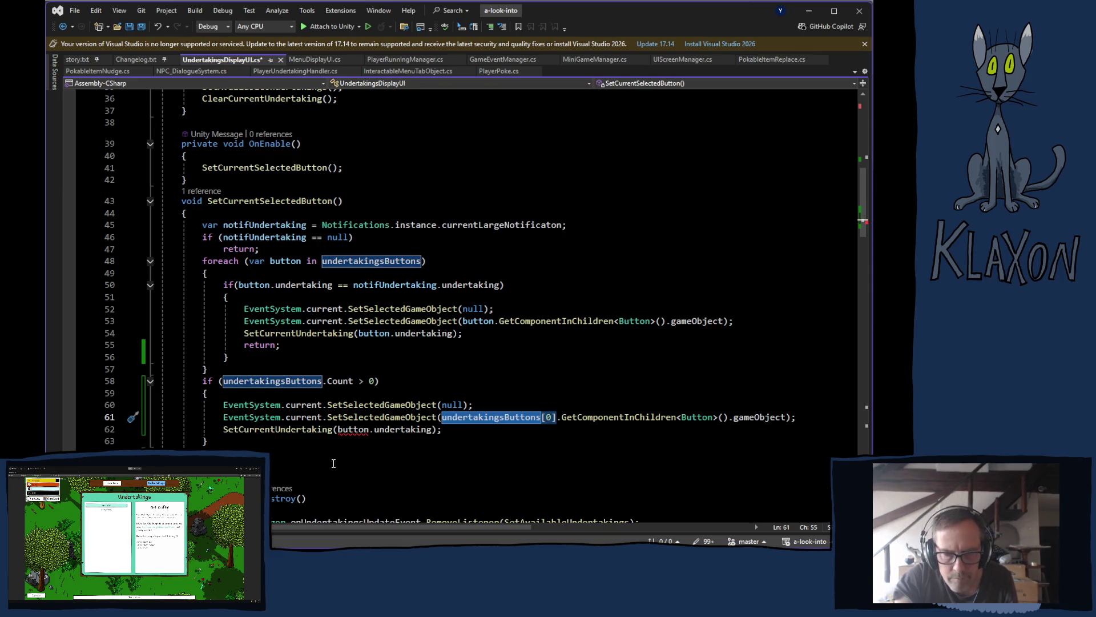
{"action": "double_click", "coordinate": [354, 429]}
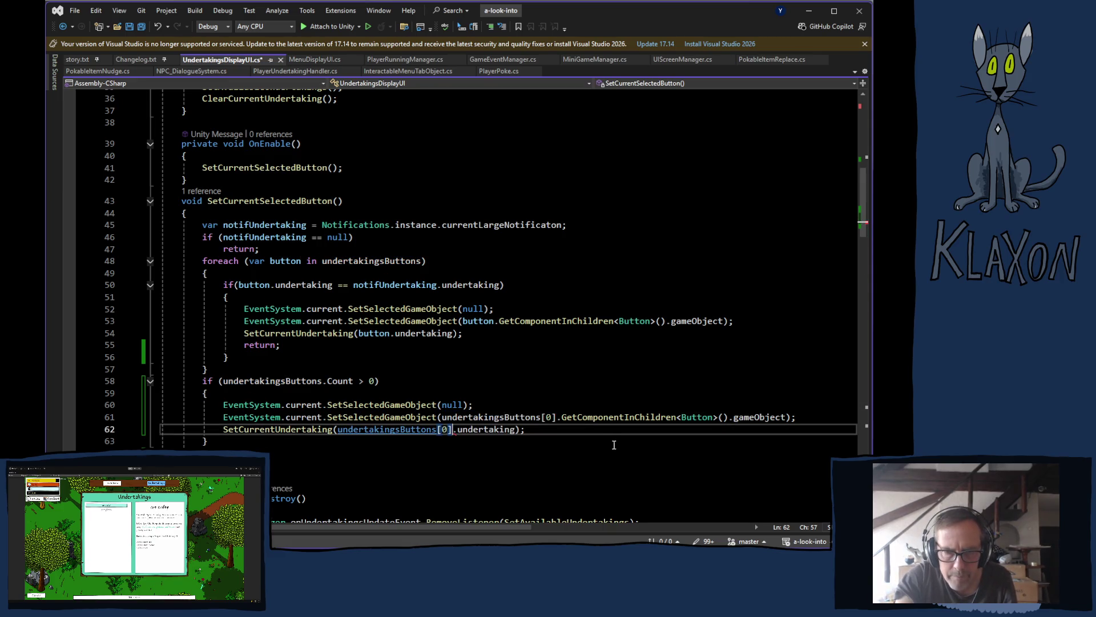
{"action": "key", "text": "ctrl+v"}
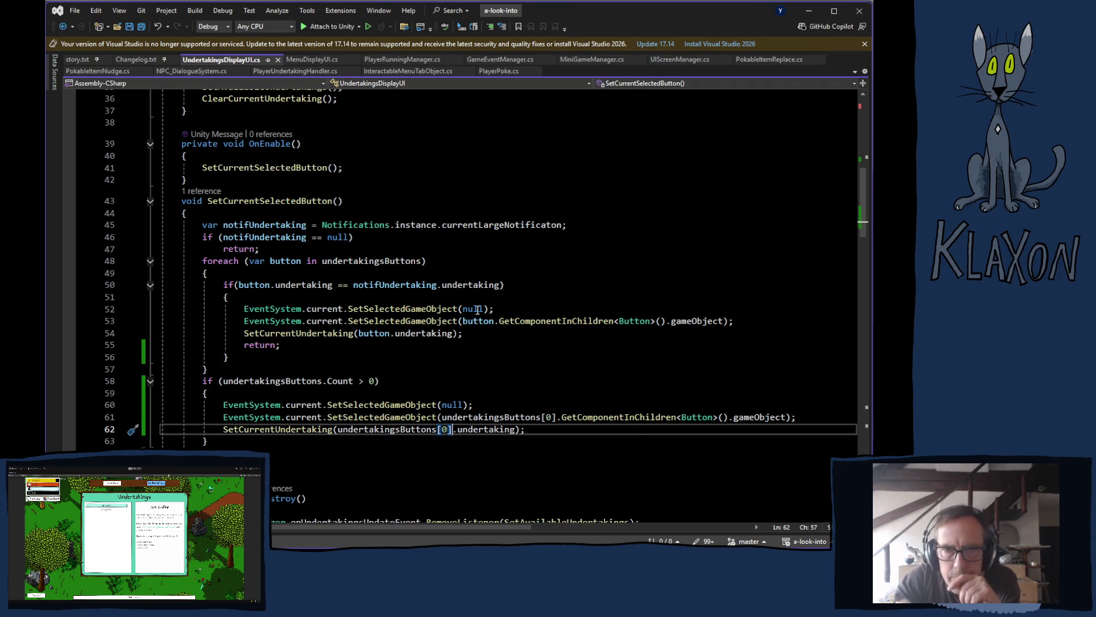
{"action": "key", "text": "alt+Tab"}
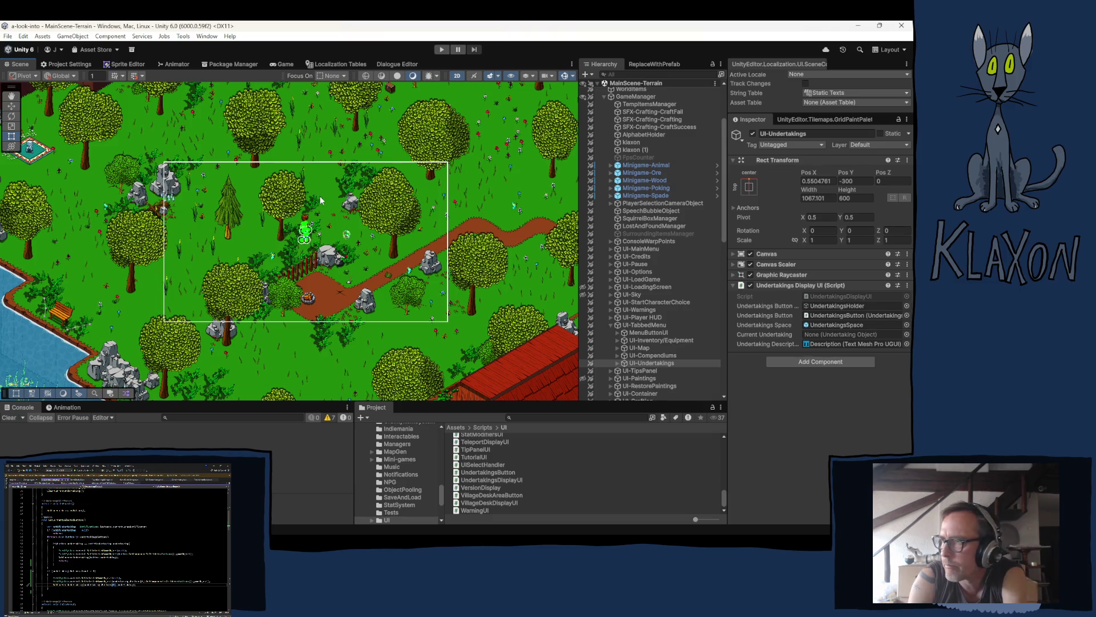
- Enter Play mode and wait for the title menu with Continue, New Game and Load Game
{"action": "left_click", "coordinate": [441, 50]}
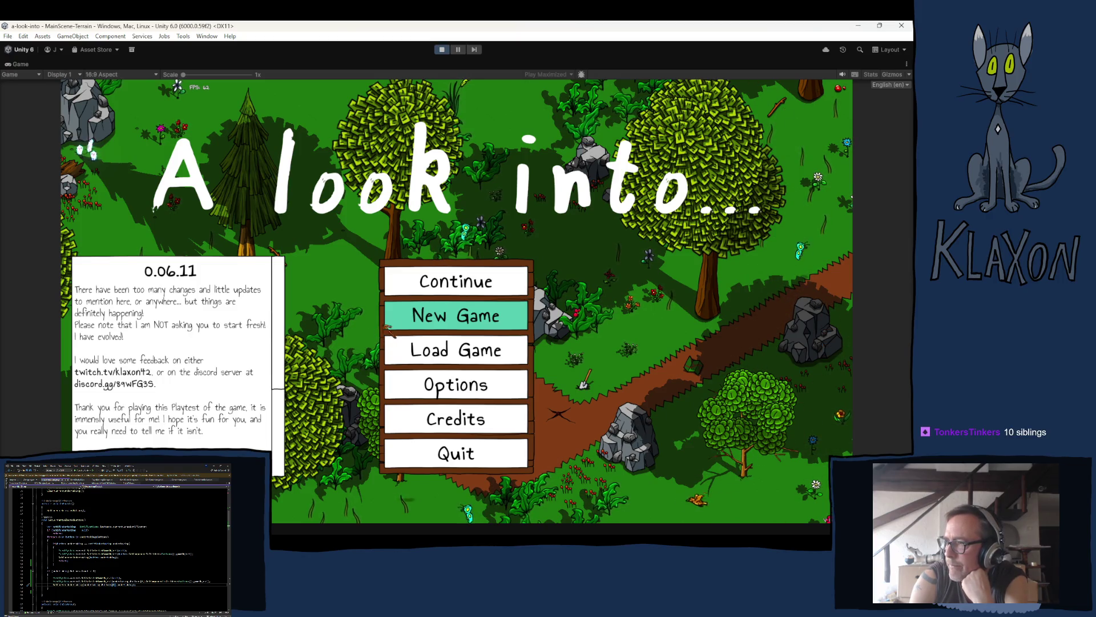
- Start a new game and pick up the stone spade
{"action": "left_click", "coordinate": [422, 316]}
{"action": "left_click", "coordinate": [415, 368]}
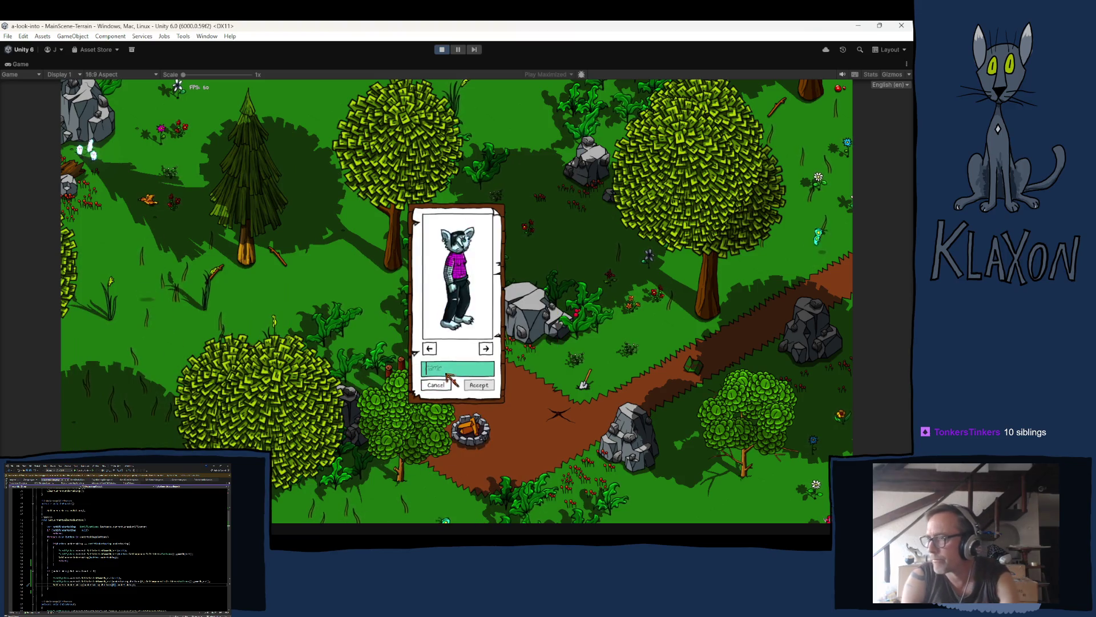
{"action": "left_click", "coordinate": [481, 391]}
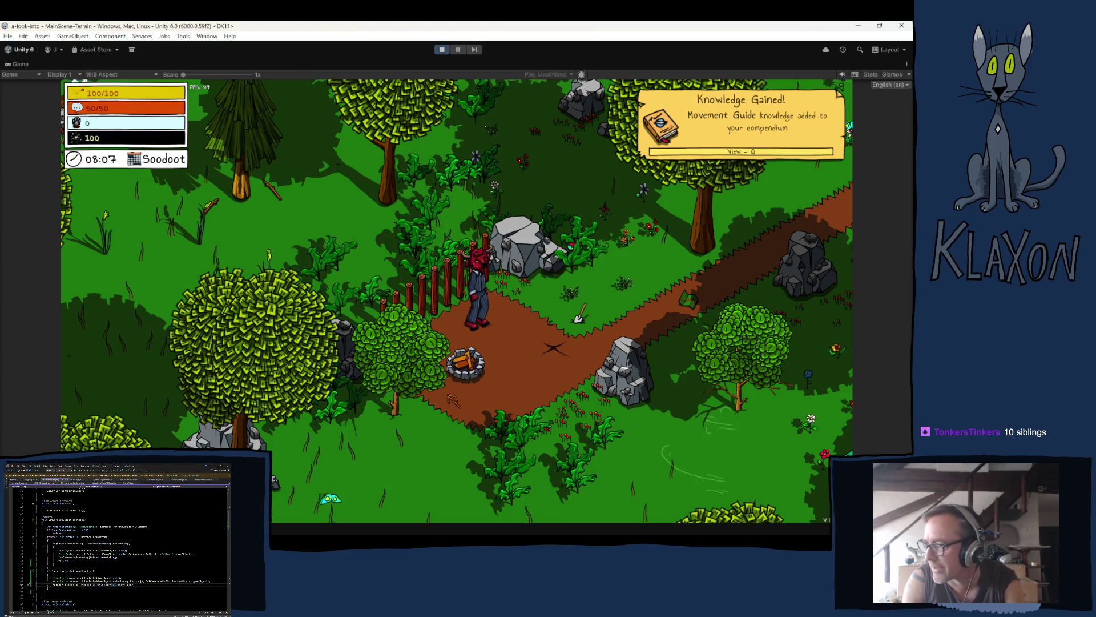
{"action": "key", "text": "d"}
{"action": "key", "text": "e"}
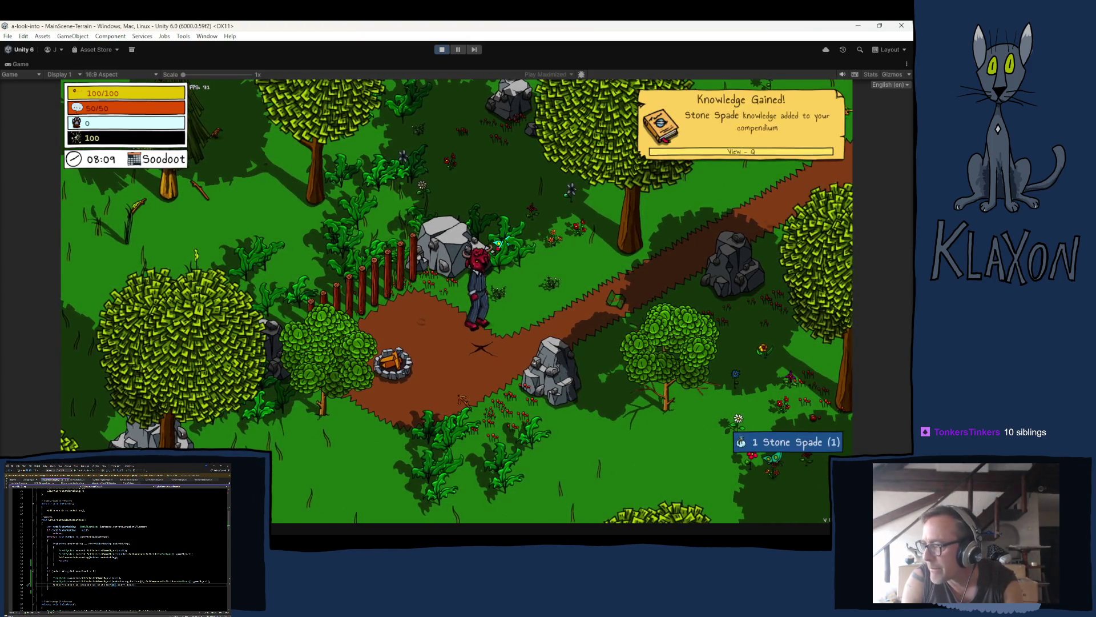
{"action": "key", "text": "Tab"}
{"action": "key", "text": "Tab"}
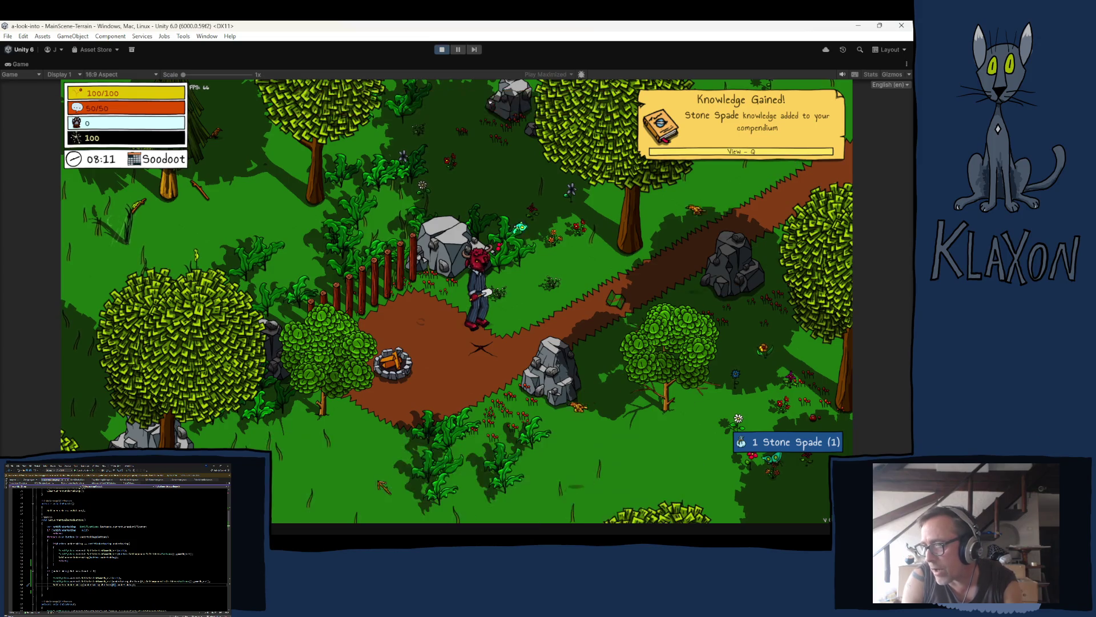
{"action": "key", "text": "d"}
- Dig up copper, chalcocite and clay, read and close Get Crafty!, then open the Undertakings journal
{"action": "left_click", "coordinate": [376, 378]}
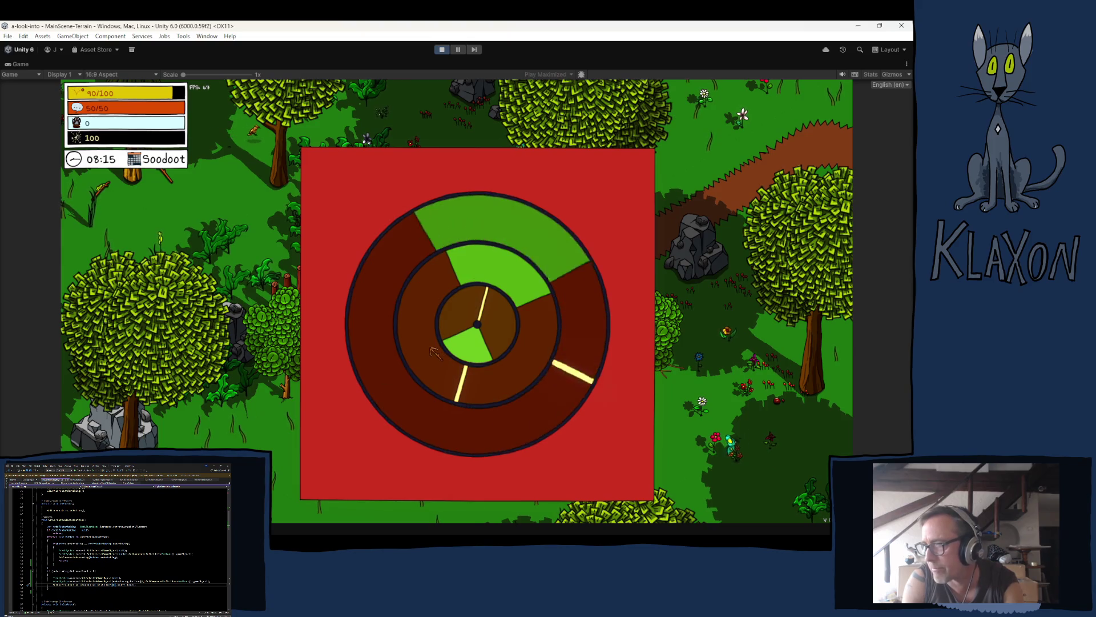
{"action": "left_click", "coordinate": [428, 353]}
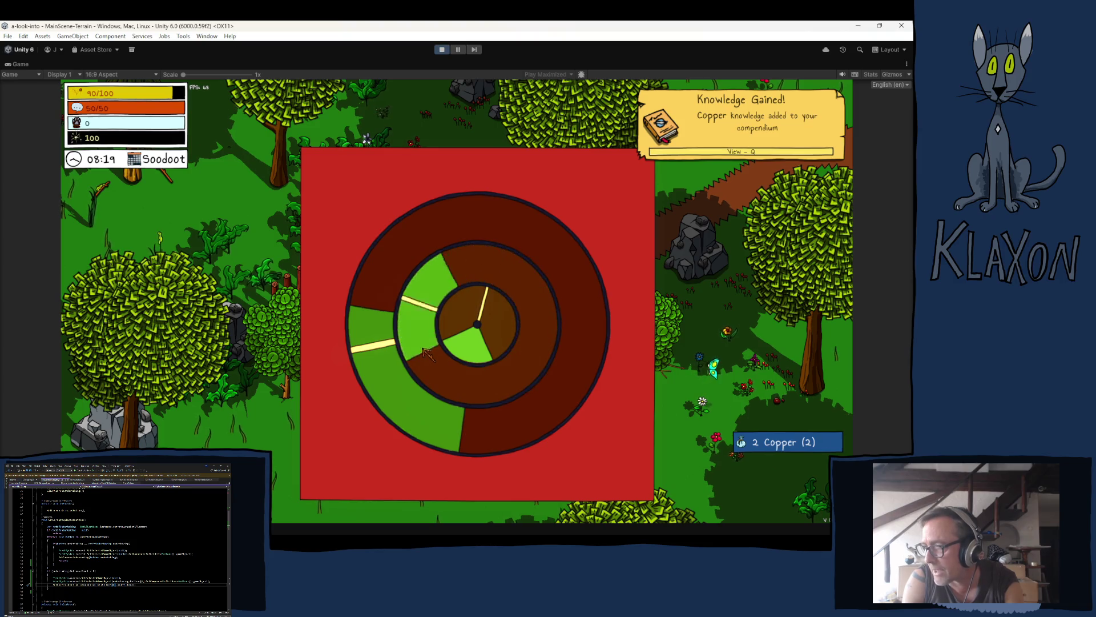
{"action": "left_click", "coordinate": [427, 353]}
{"action": "left_click", "coordinate": [427, 353]}
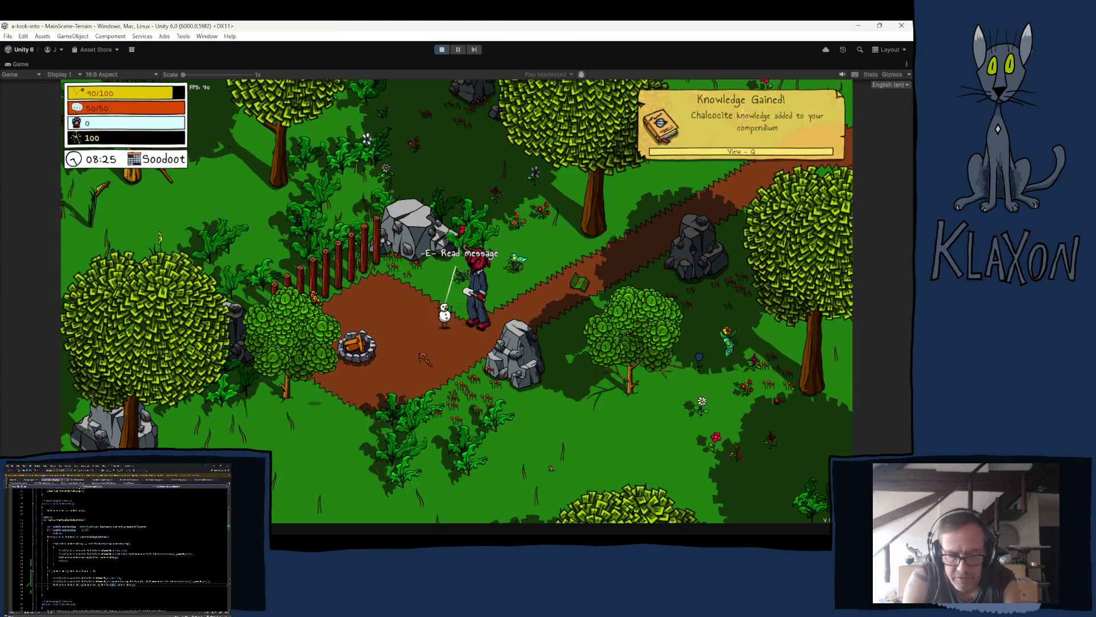
{"action": "key", "text": "e"}
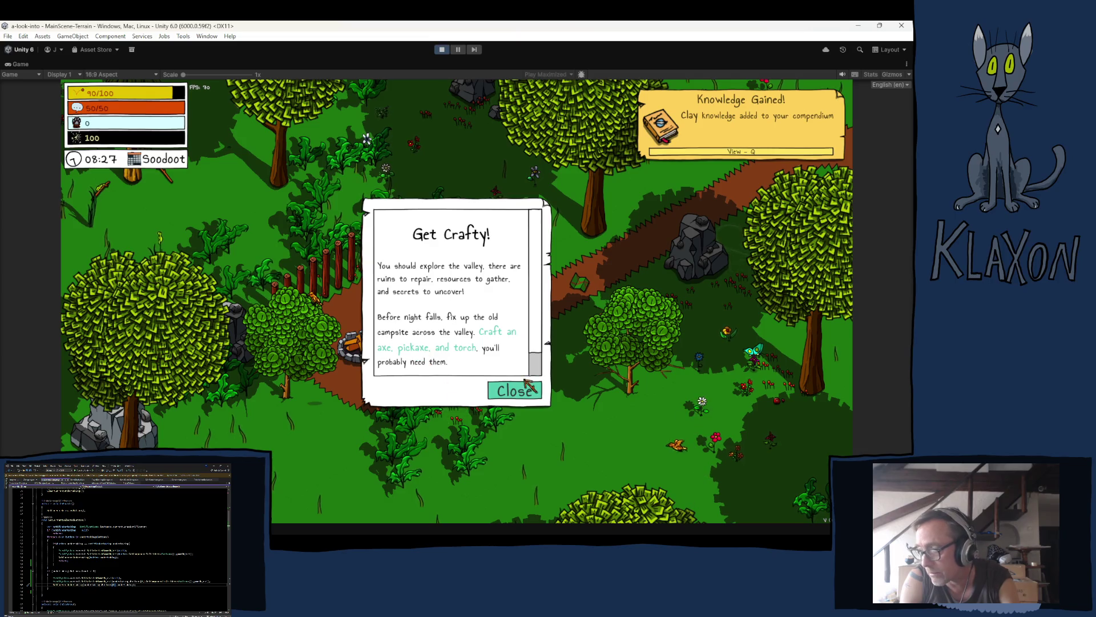
{"action": "left_click", "coordinate": [512, 388]}
{"action": "key", "text": "Tab"}
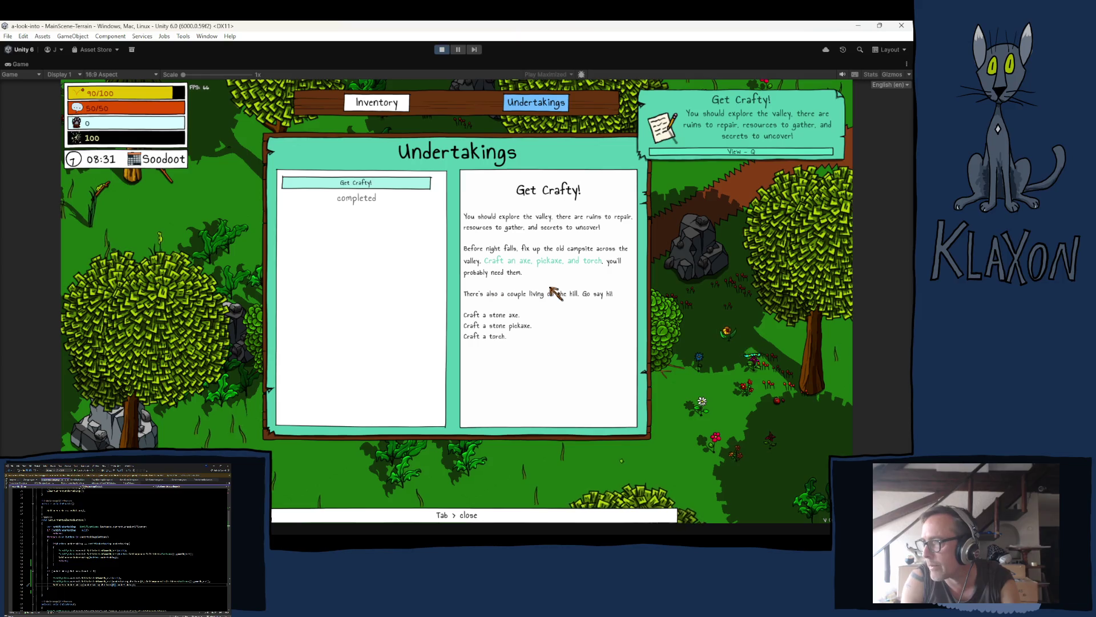
- Exit Play mode to return to editing the MainScene-Terrain scene
{"action": "left_click", "coordinate": [442, 49]}
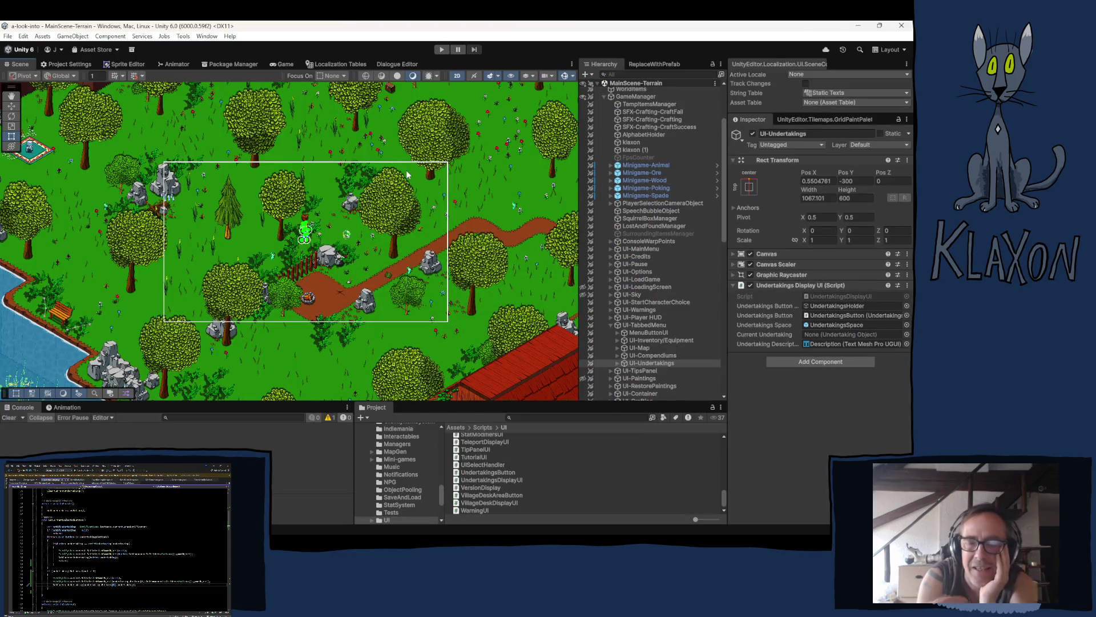
{"action": "right_click", "coordinate": [398, 177]}
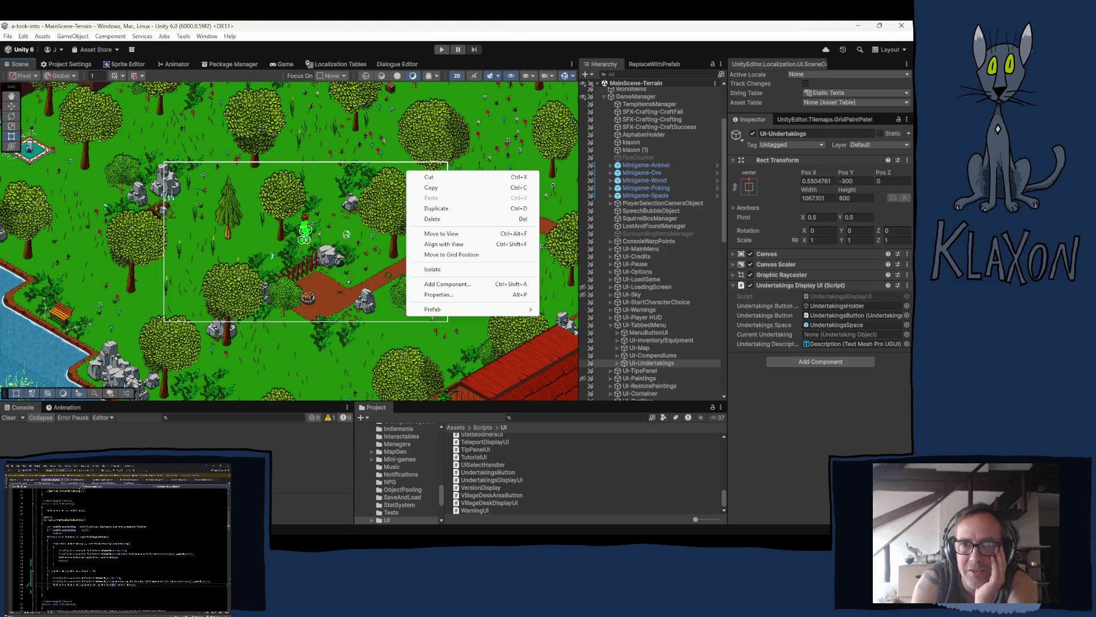
{"action": "key", "text": "alt+Tab"}
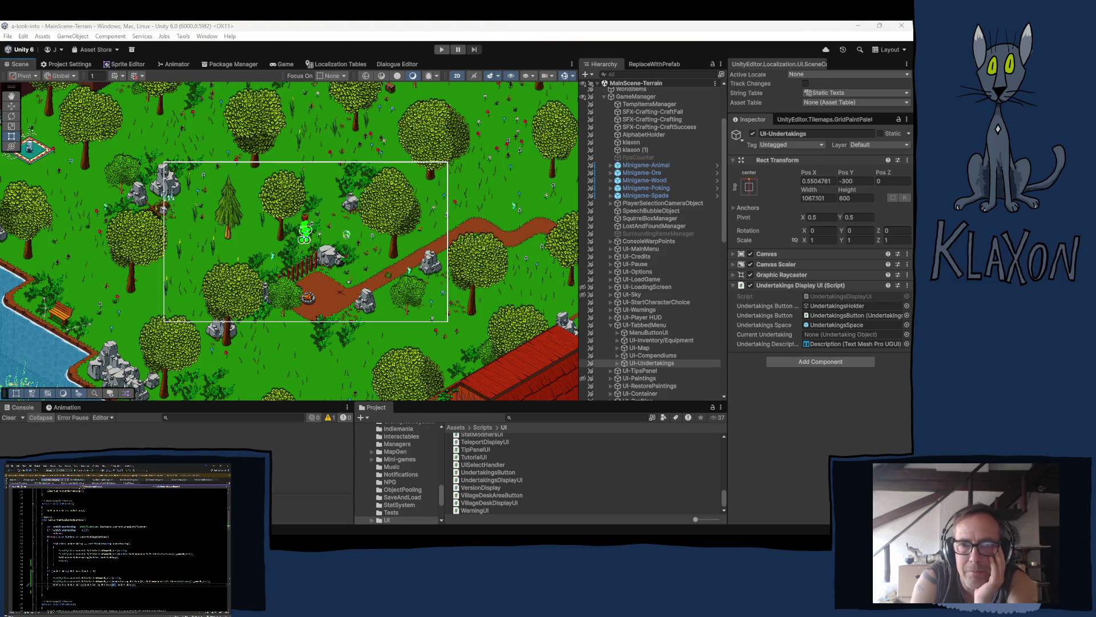
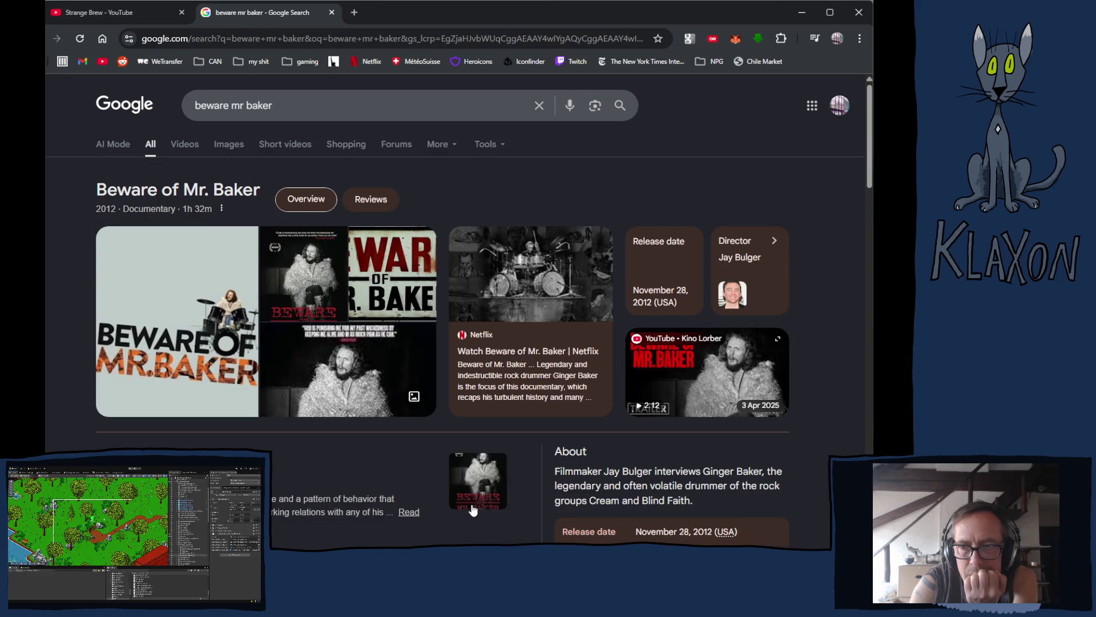
- Filter the 'beware mr baker' results to Videos and play the Beware of Mr Baker trailer
{"action": "left_click", "coordinate": [183, 146]}
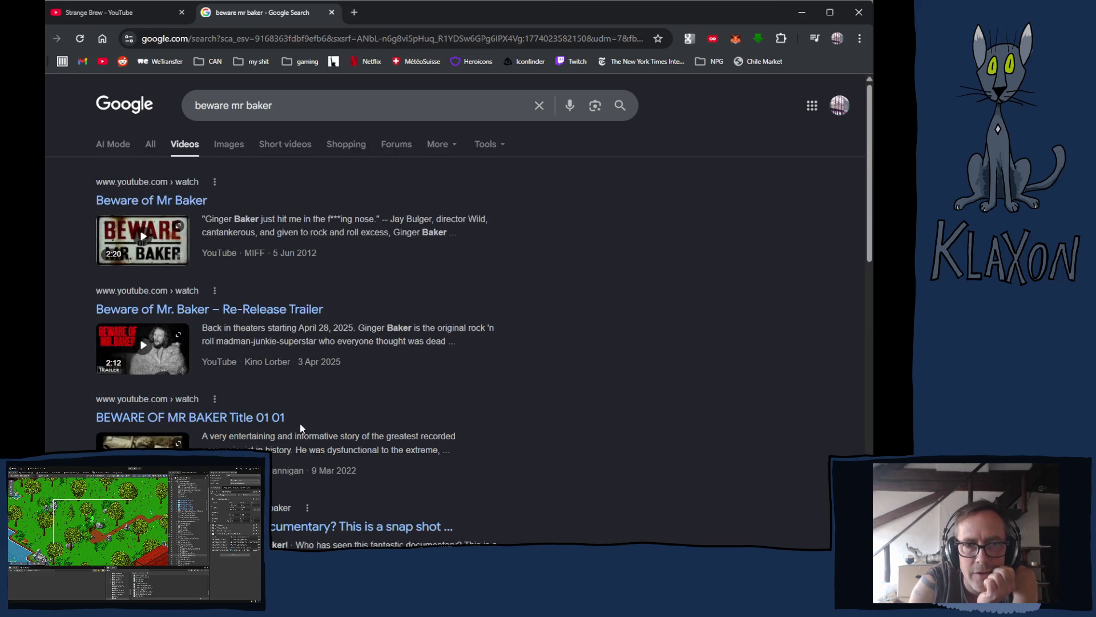
{"action": "mouse_move", "coordinate": [149, 237]}
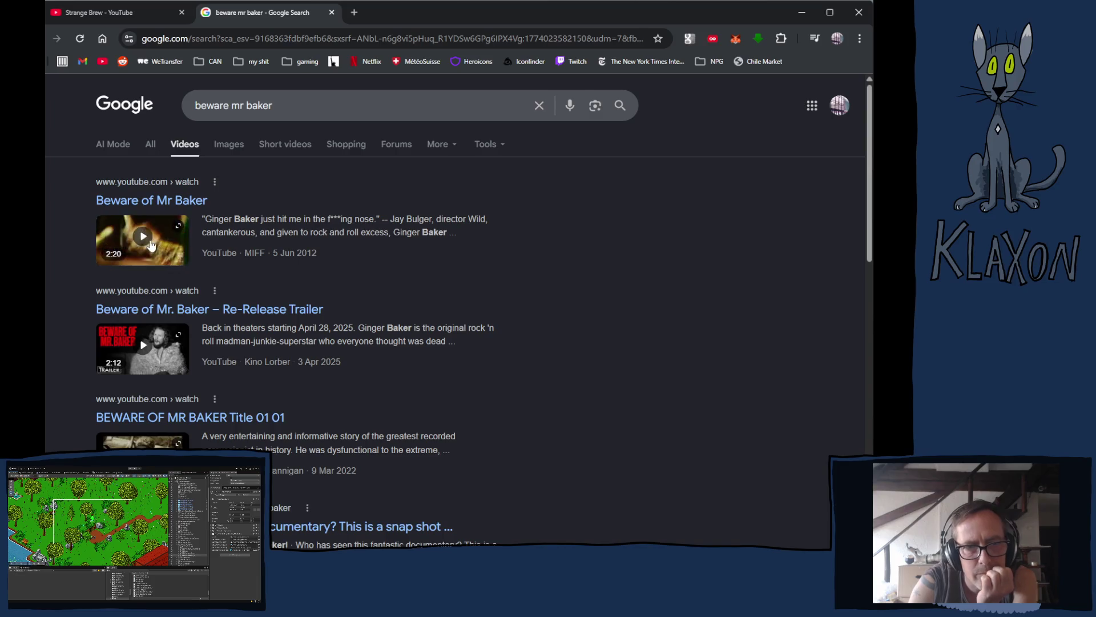
{"action": "left_click", "coordinate": [151, 244]}
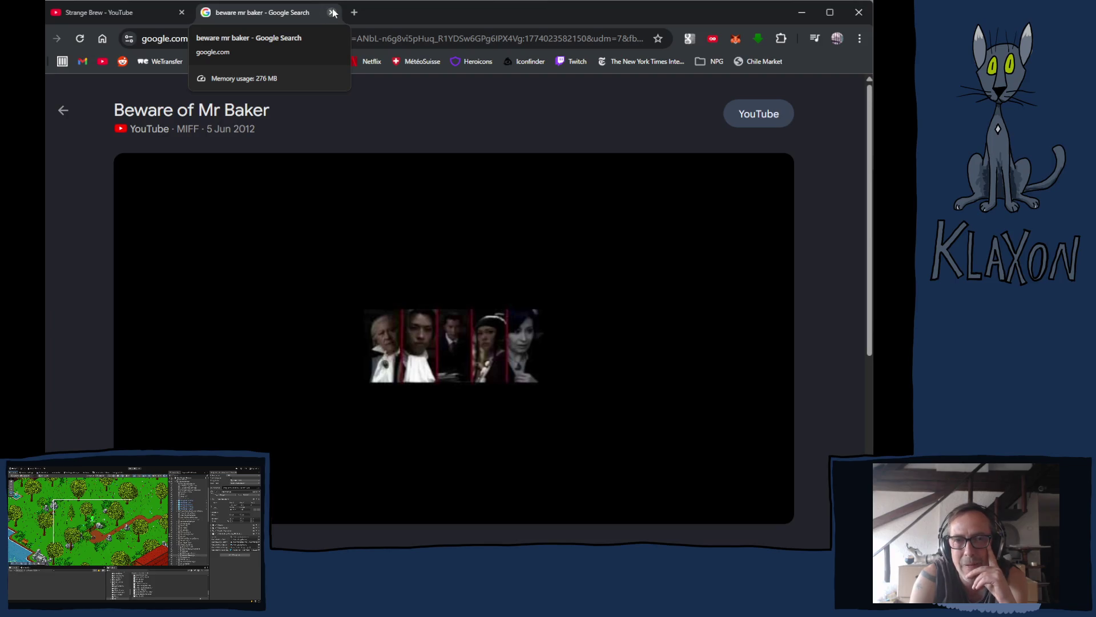
- Close the Google Search tab to get back to Strange Brew on YouTube
{"action": "left_click", "coordinate": [333, 12]}
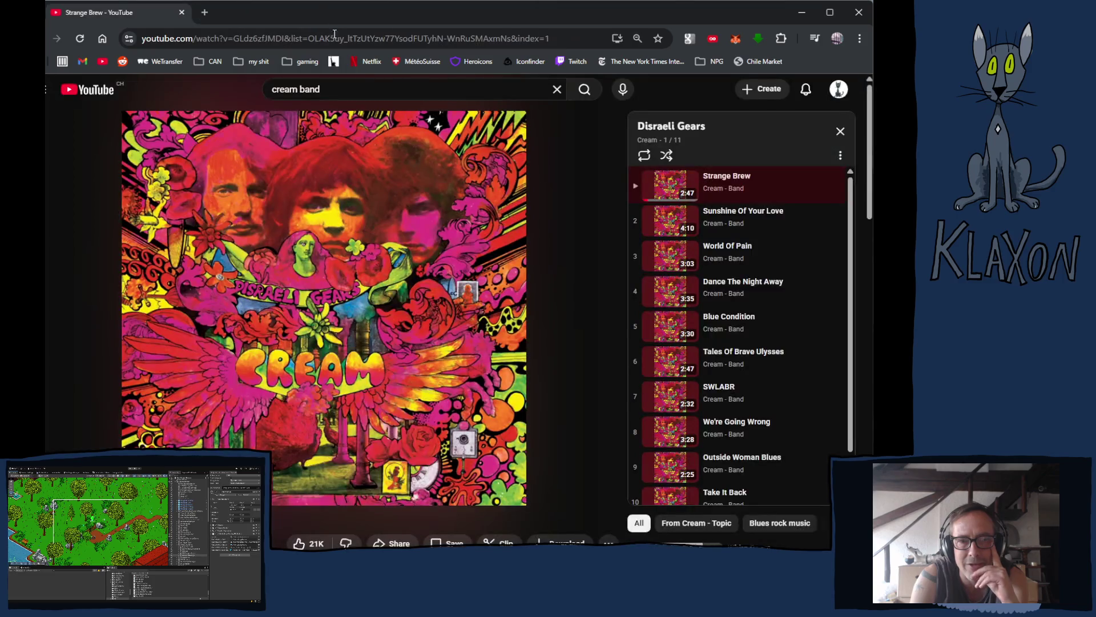
- Resume Strange Brew, then collapse and re-expand the Disraeli Gears playlist track list
{"action": "left_click", "coordinate": [337, 320]}
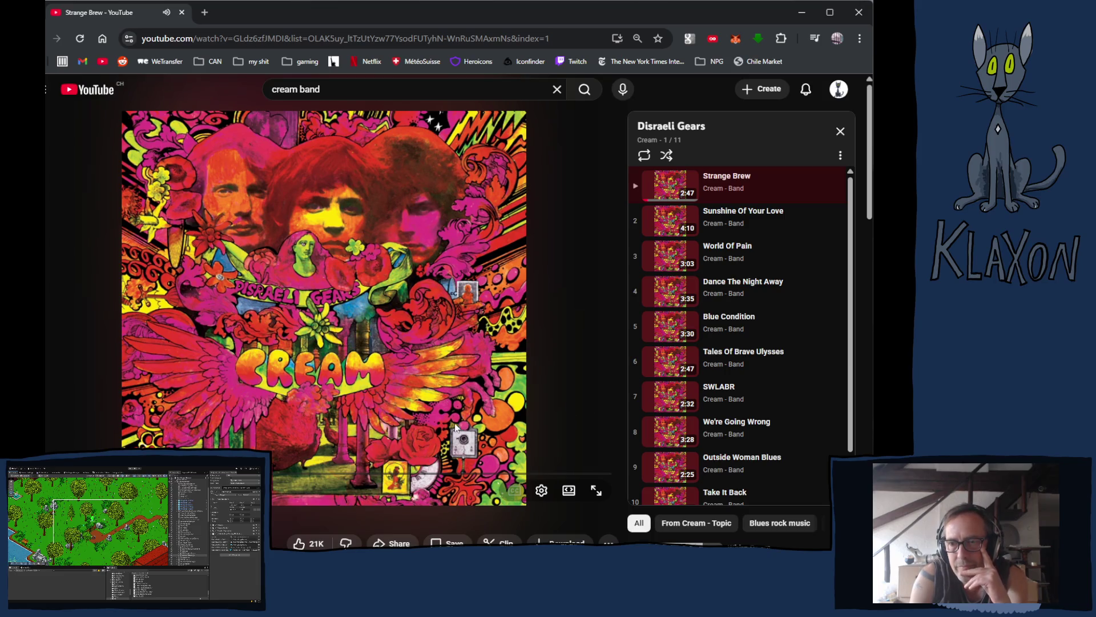
{"action": "scroll", "coordinate": [717, 421], "scroll_direction": "down", "scroll_amount": 1}
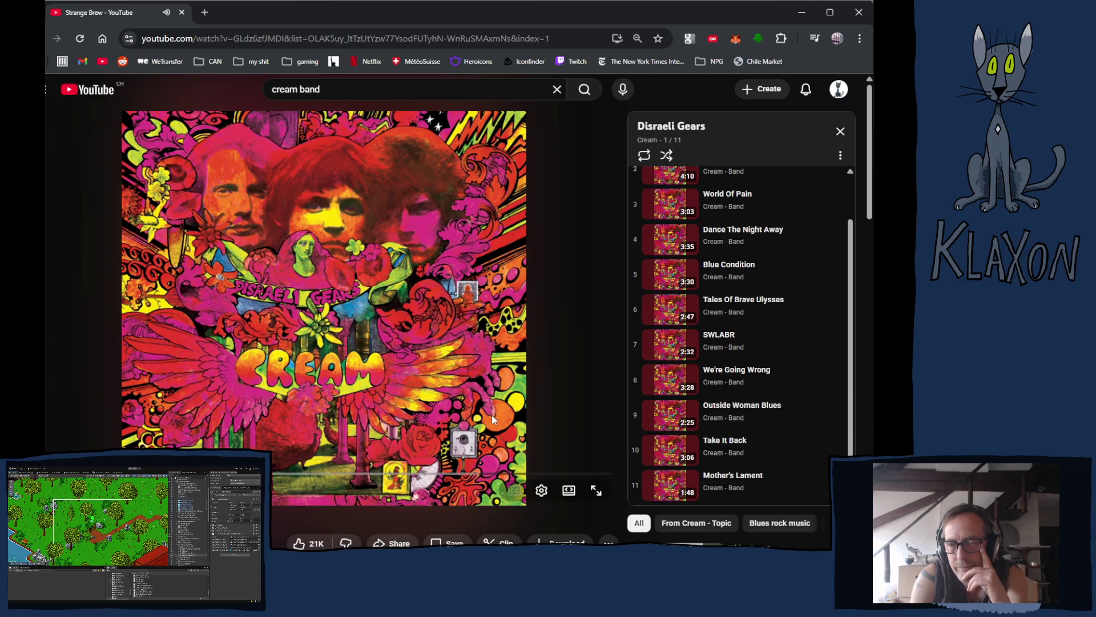
{"action": "left_click", "coordinate": [841, 159]}
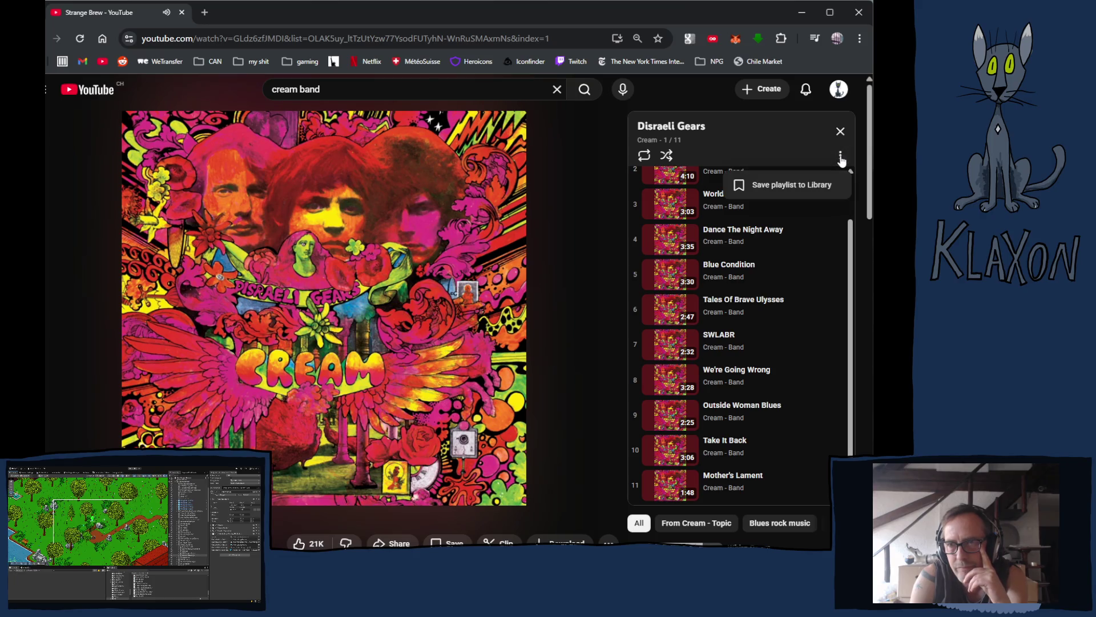
{"action": "left_click", "coordinate": [782, 121]}
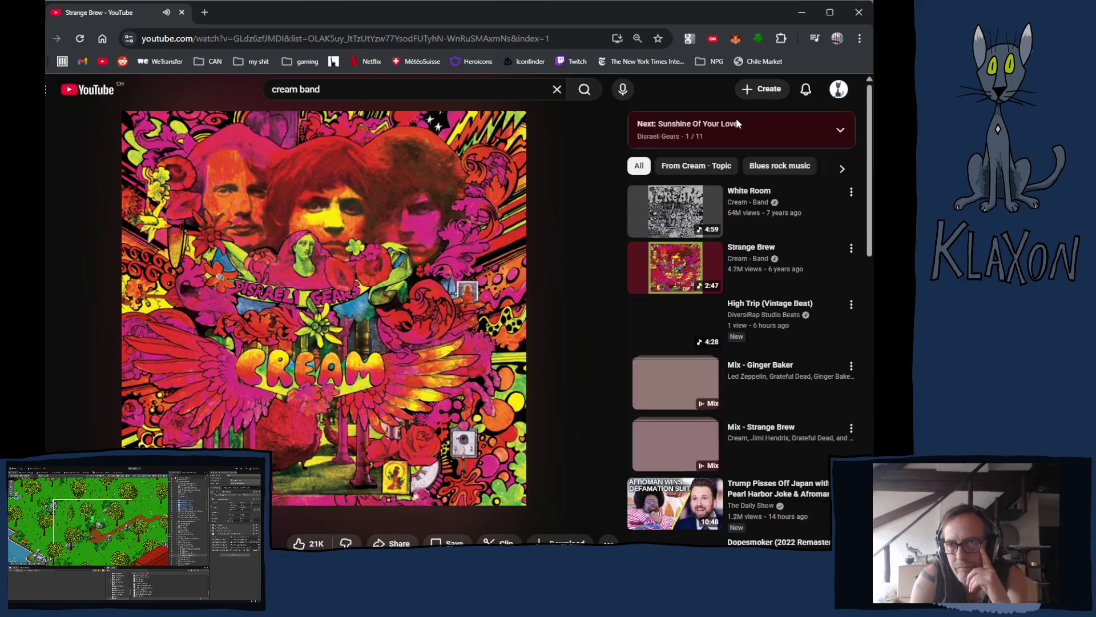
{"action": "left_click", "coordinate": [800, 125]}
{"action": "left_click", "coordinate": [801, 126]}
{"action": "left_click", "coordinate": [790, 115]}
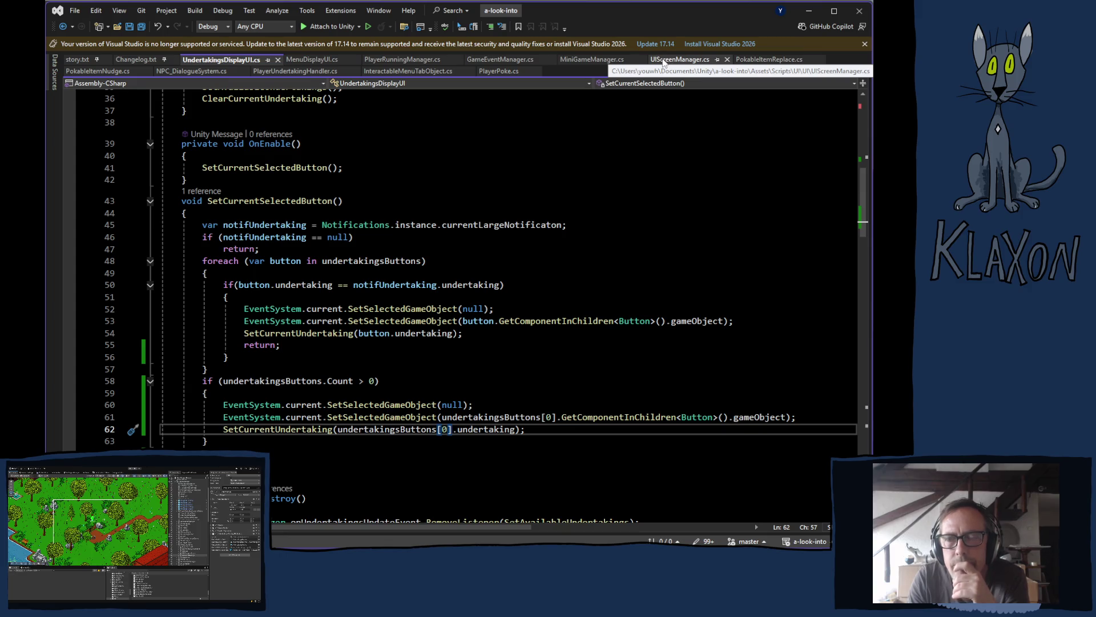
- Uncomment the undertakingsActive condition field on line 24 of MenuDisplayUI.cs
{"action": "left_click", "coordinate": [311, 60]}
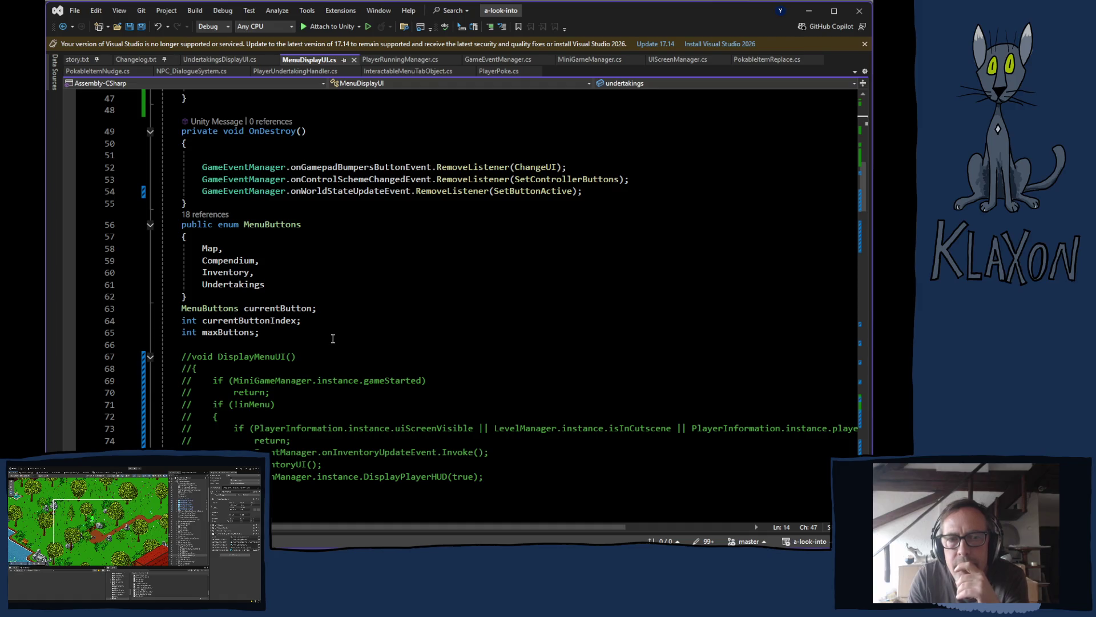
{"action": "scroll", "coordinate": [329, 335], "scroll_direction": "down", "scroll_amount": 4}
{"action": "scroll", "coordinate": [329, 336], "scroll_direction": "up", "scroll_amount": 16}
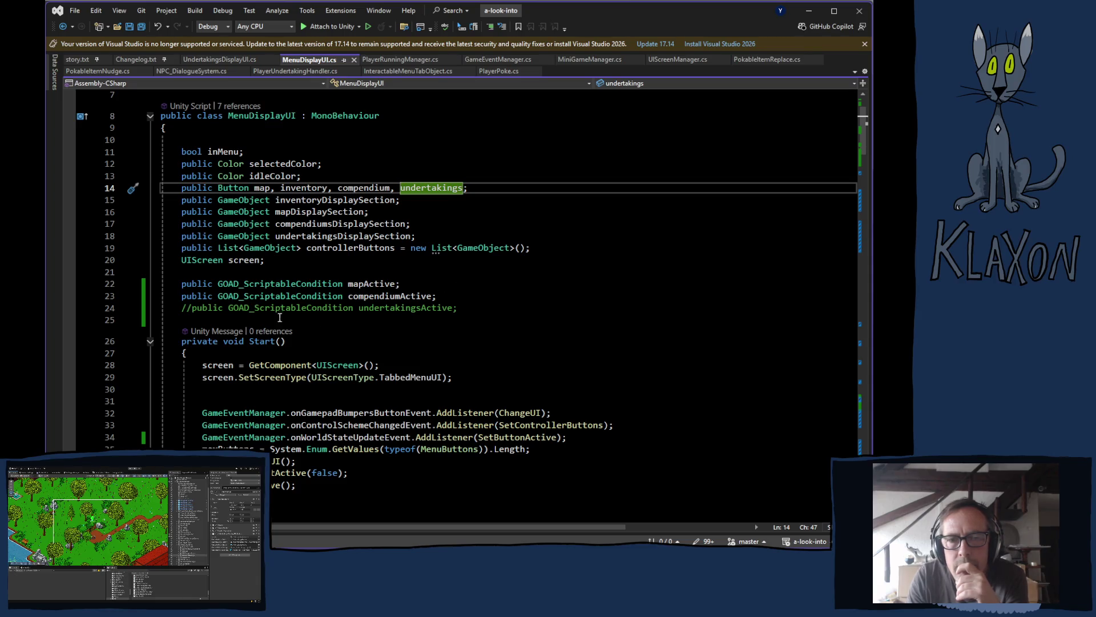
{"action": "left_click", "coordinate": [191, 308]}
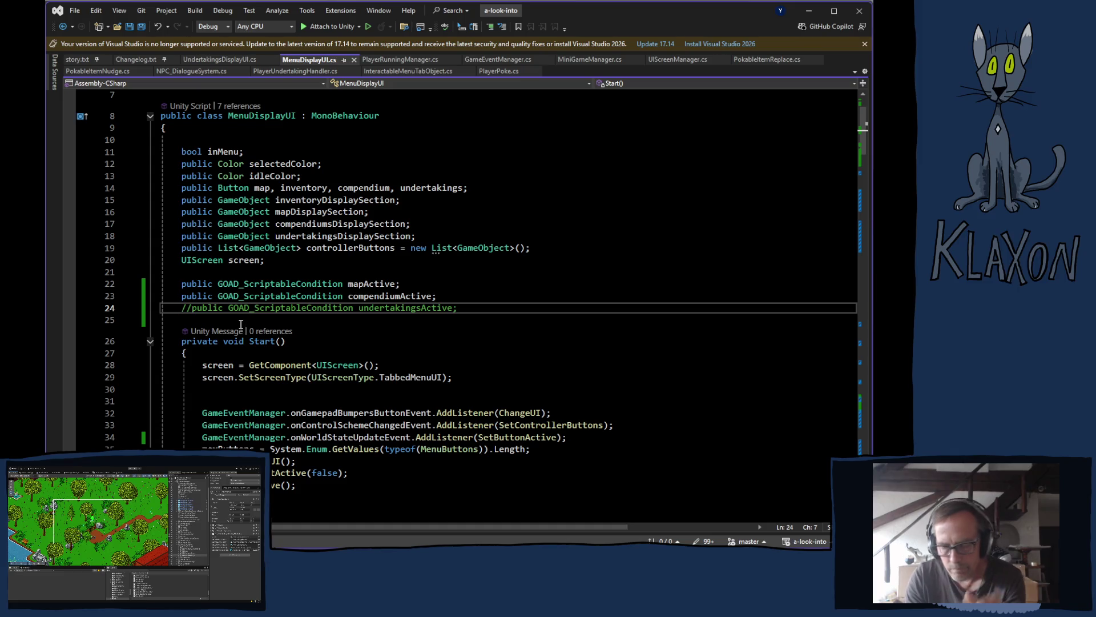
{"action": "key", "text": "BackSpace"}
{"action": "key", "text": "BackSpace"}
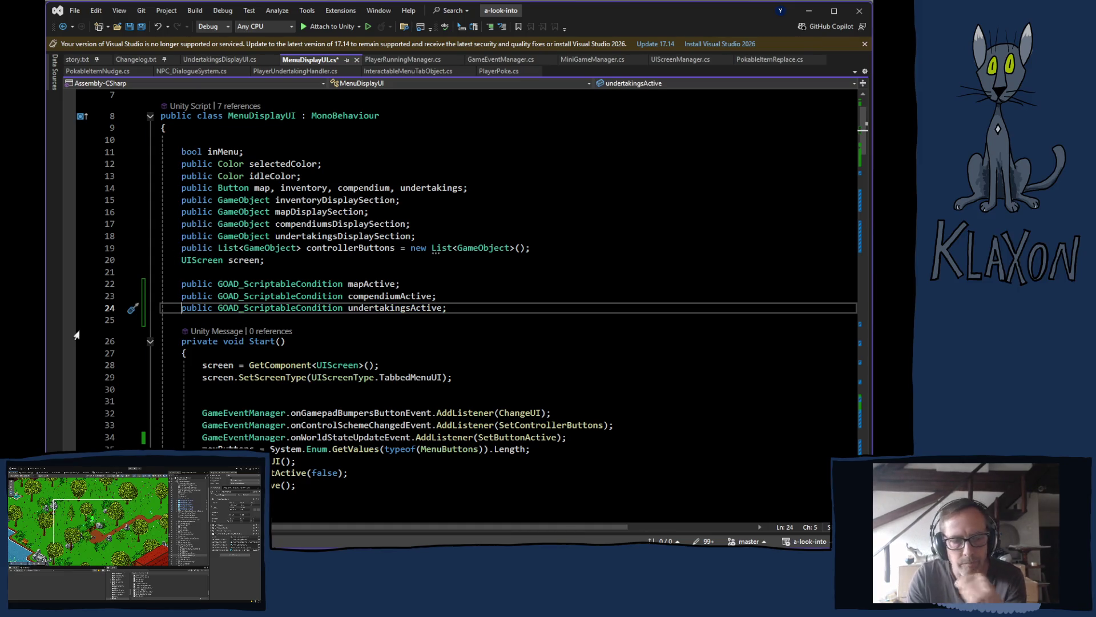
{"action": "key", "text": "alt+Tab"}
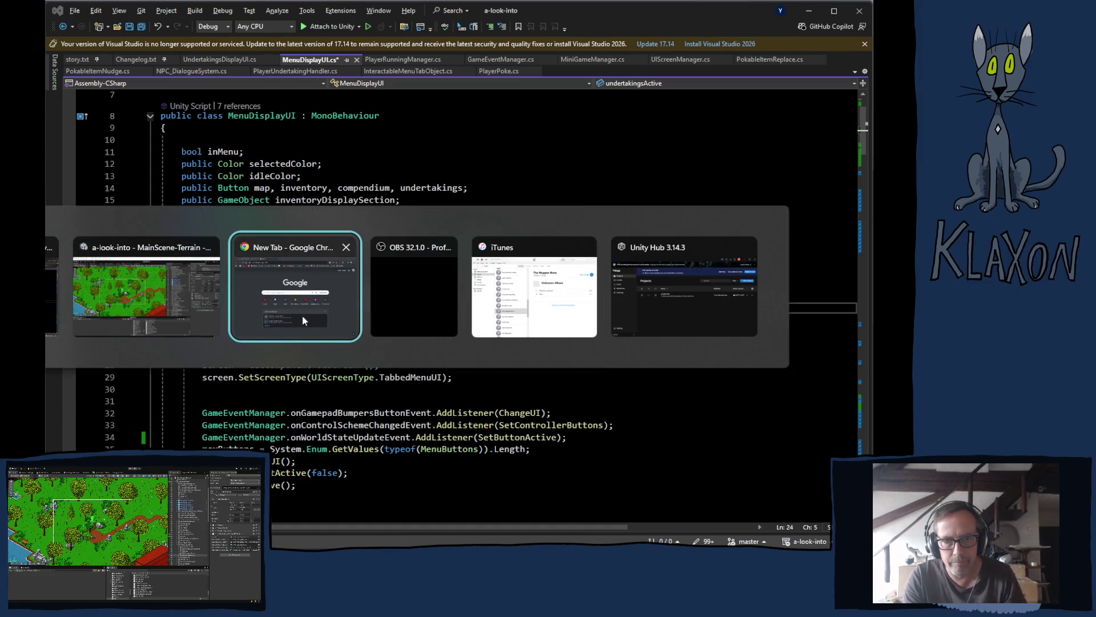
- Close the empty new tab and pause Sunshine Of Your Love on YouTube
{"action": "left_click", "coordinate": [308, 317]}
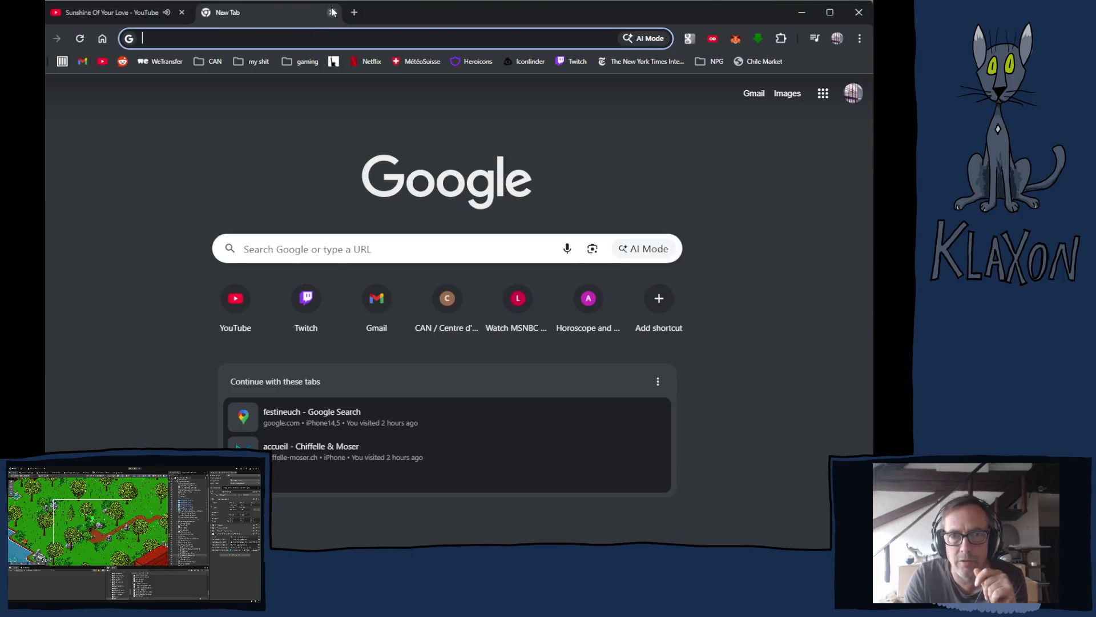
{"action": "left_click", "coordinate": [331, 12]}
{"action": "left_click", "coordinate": [334, 249]}
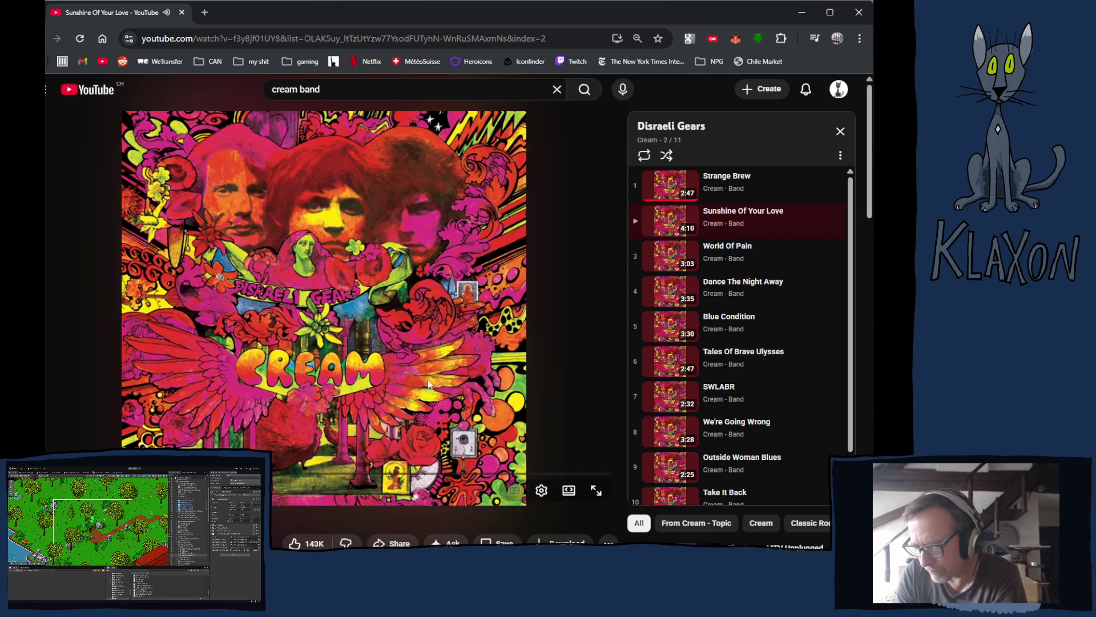
{"action": "scroll", "coordinate": [377, 485], "scroll_direction": "down", "scroll_amount": 2}
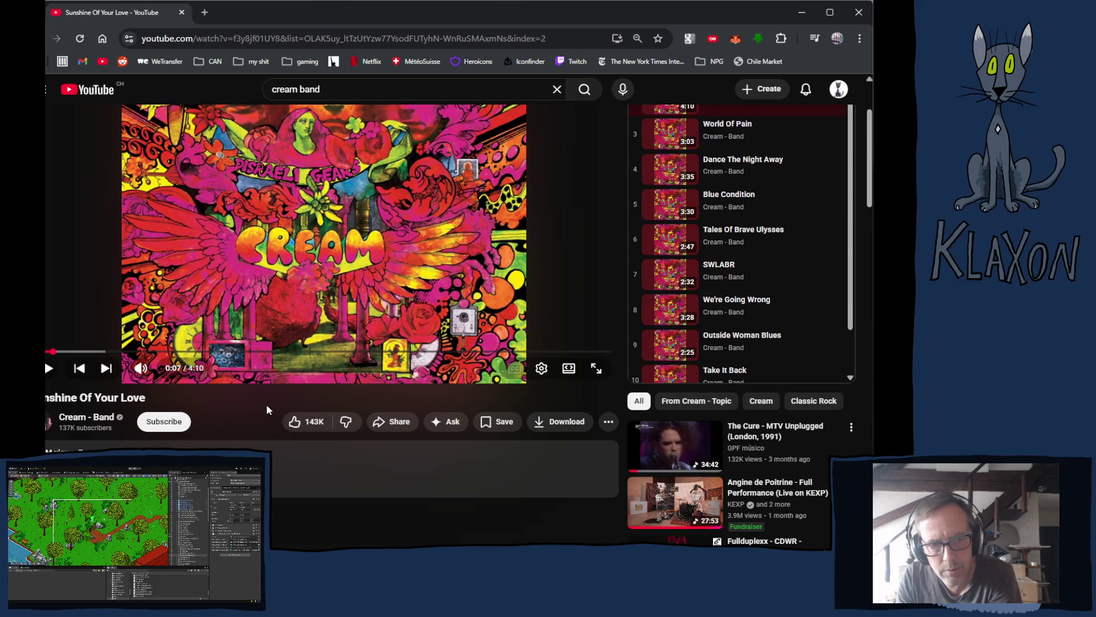
{"action": "scroll", "coordinate": [264, 409], "scroll_direction": "up", "scroll_amount": 1}
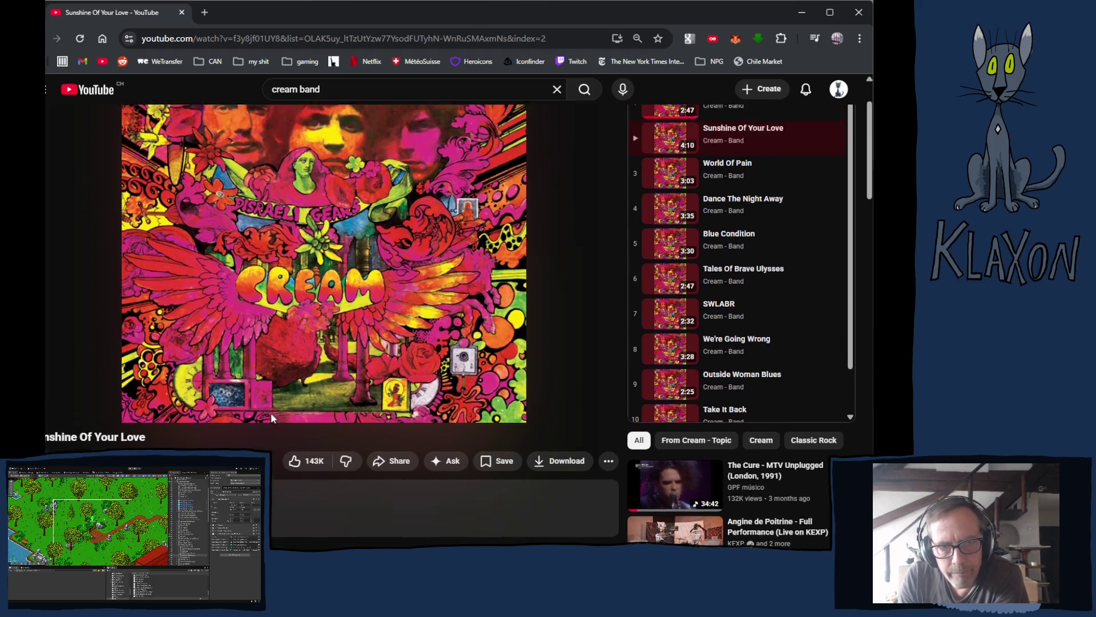
{"action": "scroll", "coordinate": [271, 416], "scroll_direction": "up", "scroll_amount": 1}
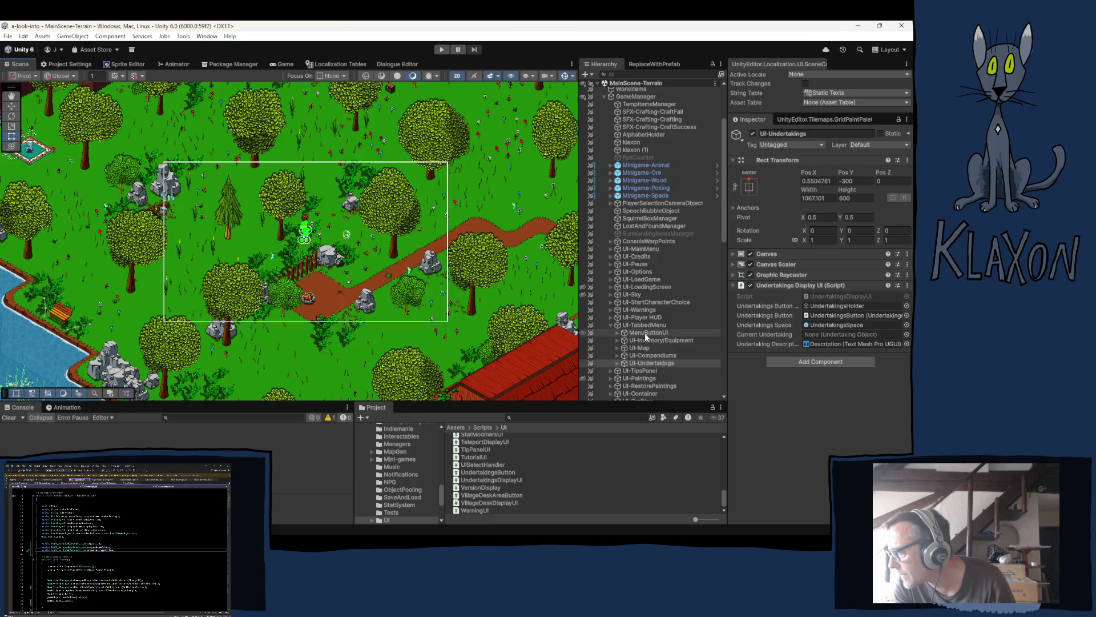
- Inspect UI-TabbedMenu's Menu Display UI and ping the CompendiumActive_True condition asset
{"action": "left_click", "coordinate": [645, 333]}
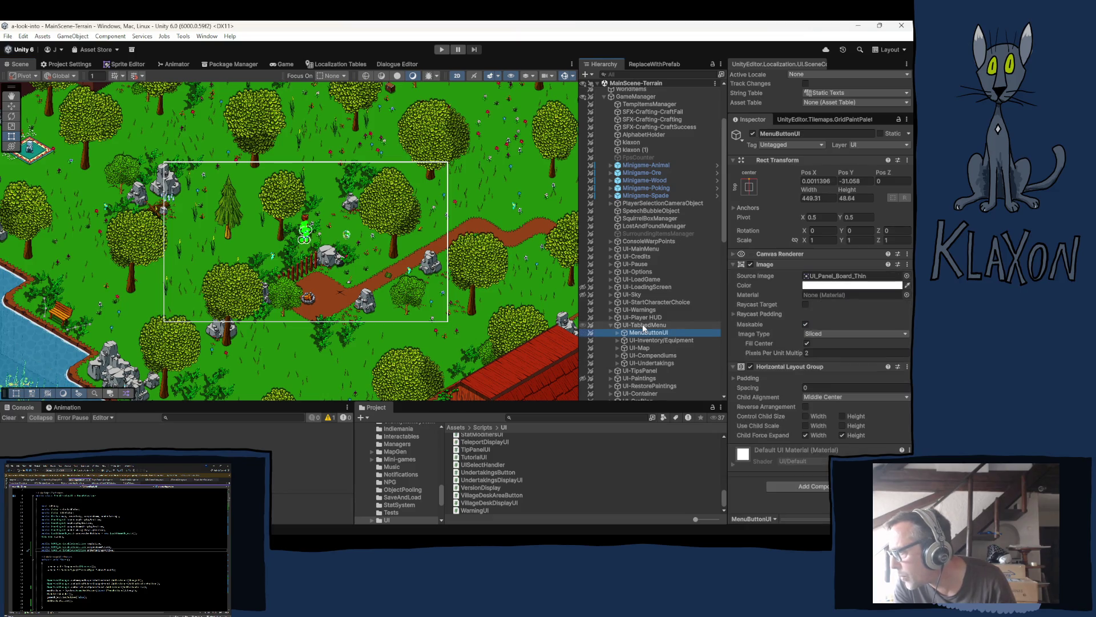
{"action": "left_click", "coordinate": [644, 324]}
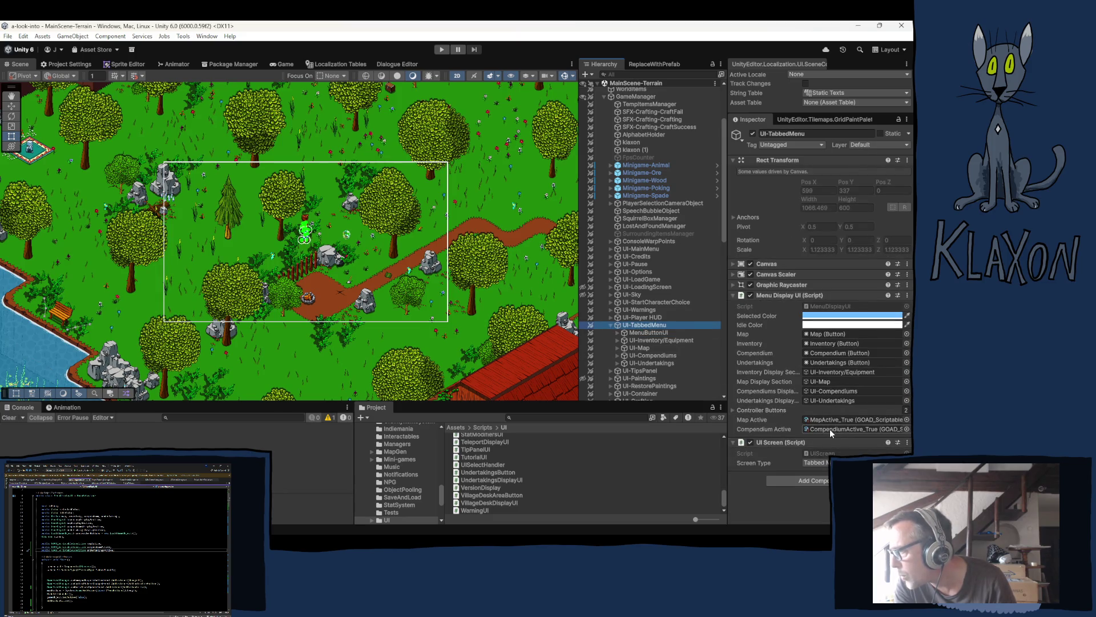
{"action": "left_click", "coordinate": [830, 429]}
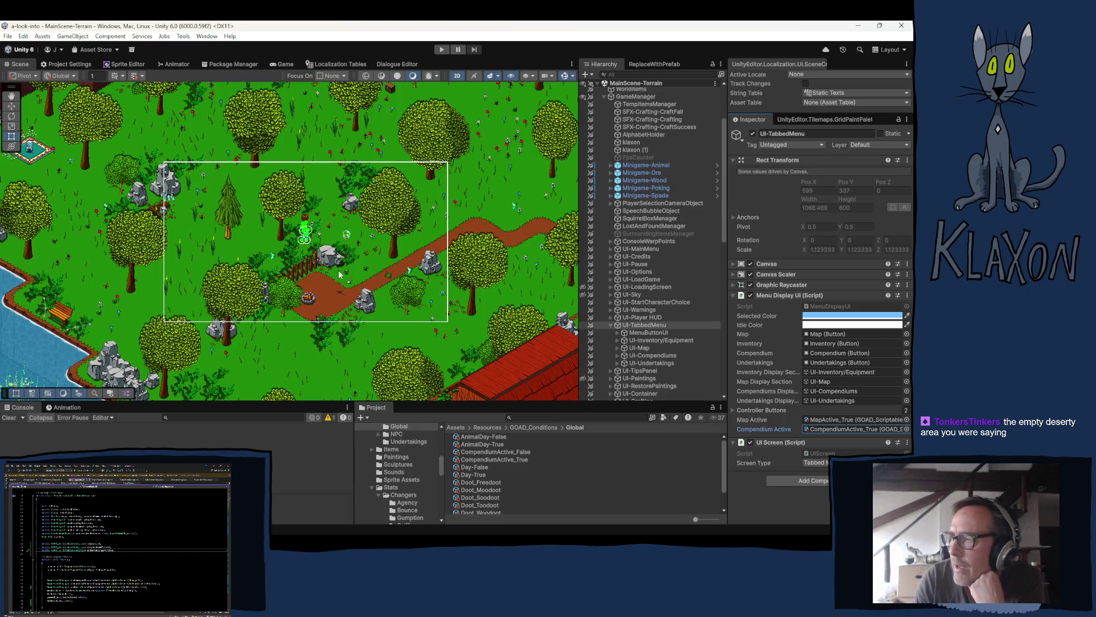
- Pan the Scene view over to the desert area with the cliffs and tents
{"action": "left_click_drag", "start_coordinate": [489, 272], "coordinate": [34, 122]}
{"action": "mouse_move", "coordinate": [452, 191]}
{"action": "left_mouse_down"}
{"action": "mouse_move", "coordinate": [233, 177]}
{"action": "mouse_move", "coordinate": [147, 225]}
{"action": "mouse_move", "coordinate": [122, 278]}
{"action": "mouse_move", "coordinate": [20, 327]}
{"action": "mouse_move", "coordinate": [9, 308]}
{"action": "mouse_move", "coordinate": [342, 206]}
{"action": "mouse_move", "coordinate": [468, 148]}
{"action": "mouse_move", "coordinate": [453, 129]}
{"action": "left_mouse_up"}
{"action": "mouse_move", "coordinate": [143, 151]}
{"action": "left_mouse_down"}
{"action": "mouse_move", "coordinate": [200, 223]}
{"action": "mouse_move", "coordinate": [429, 228]}
{"action": "mouse_move", "coordinate": [120, 163]}
{"action": "mouse_move", "coordinate": [132, 177]}
{"action": "mouse_move", "coordinate": [135, 147]}
{"action": "mouse_move", "coordinate": [110, 155]}
{"action": "mouse_move", "coordinate": [218, 212]}
{"action": "mouse_move", "coordinate": [113, 118]}
{"action": "mouse_move", "coordinate": [206, 189]}
{"action": "mouse_move", "coordinate": [404, 291]}
{"action": "left_mouse_up"}
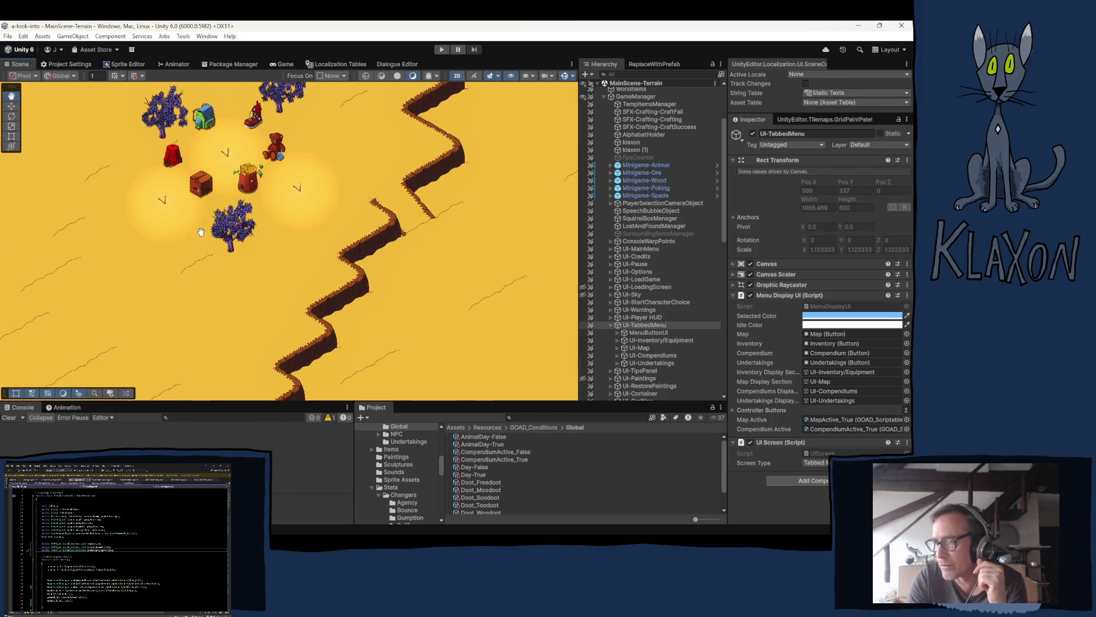
- Centre the desert objects in the Scene view, zooming in and out
{"action": "left_click_drag", "start_coordinate": [80, 93], "coordinate": [219, 243]}
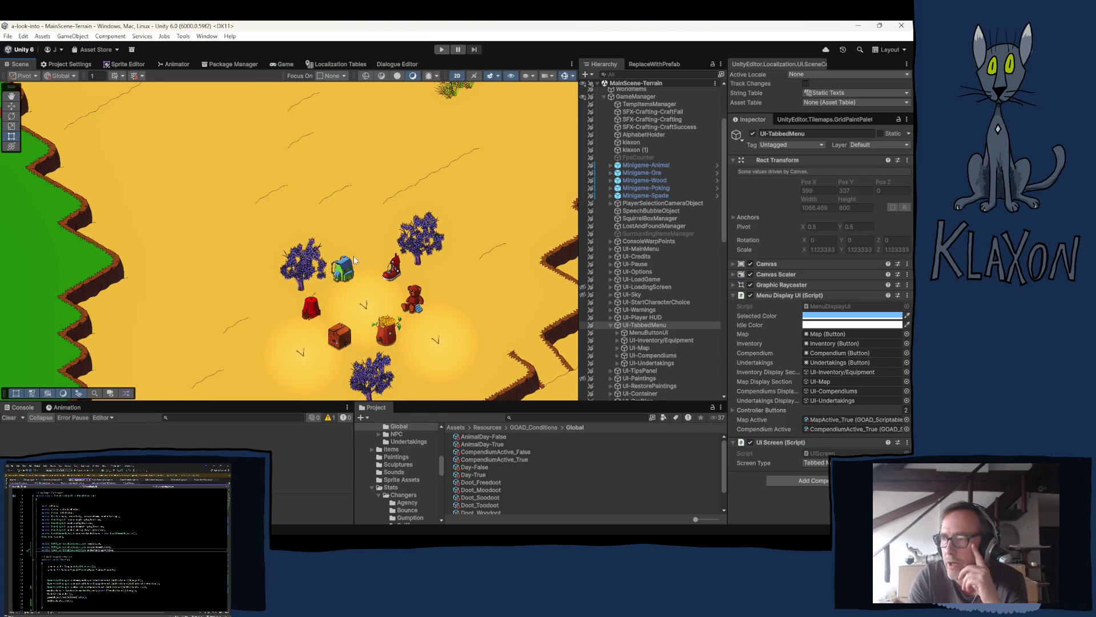
{"action": "left_click_drag", "start_coordinate": [167, 156], "coordinate": [194, 253]}
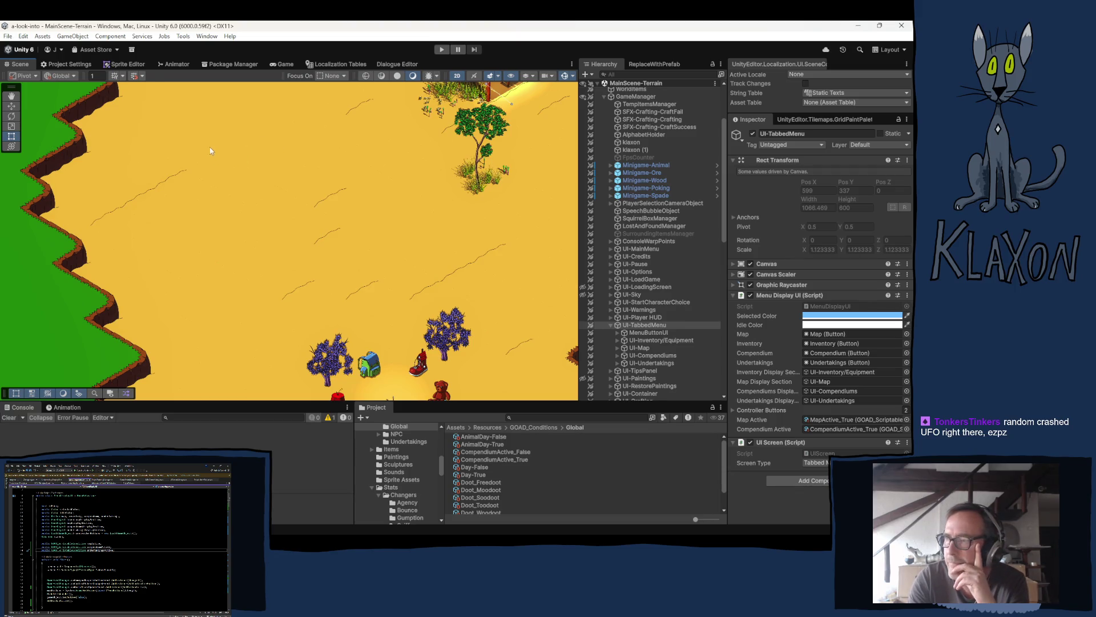
{"action": "scroll", "coordinate": [210, 150], "scroll_direction": "down", "scroll_amount": 3}
{"action": "scroll", "coordinate": [228, 268], "scroll_direction": "up", "scroll_amount": 3}
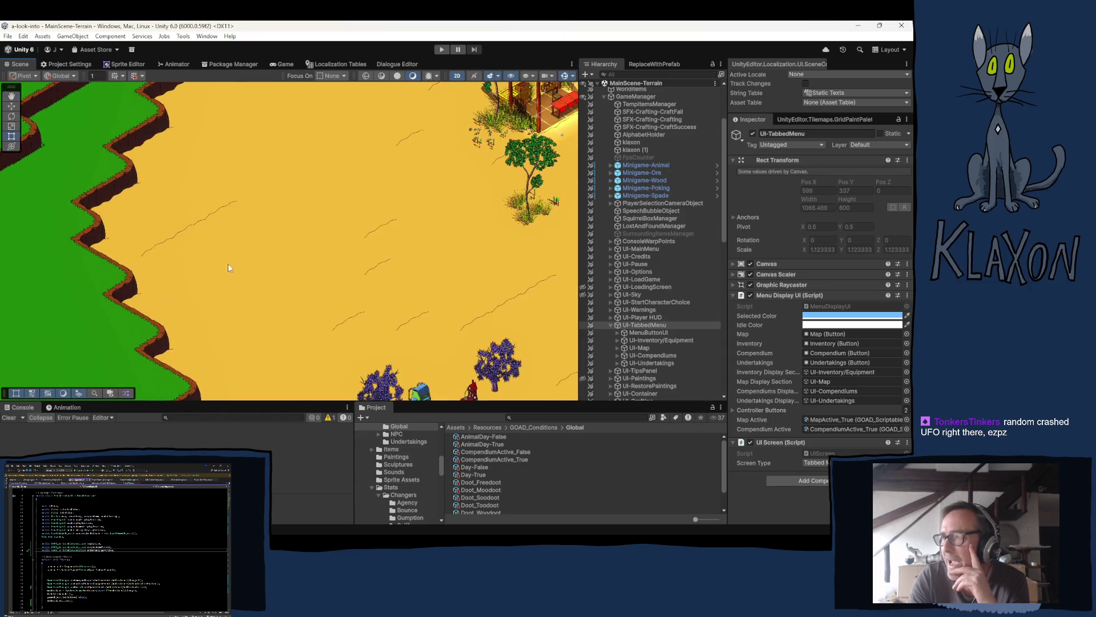
{"action": "scroll", "coordinate": [382, 263], "scroll_direction": "down", "scroll_amount": 3}
{"action": "scroll", "coordinate": [548, 365], "scroll_direction": "up", "scroll_amount": 3}
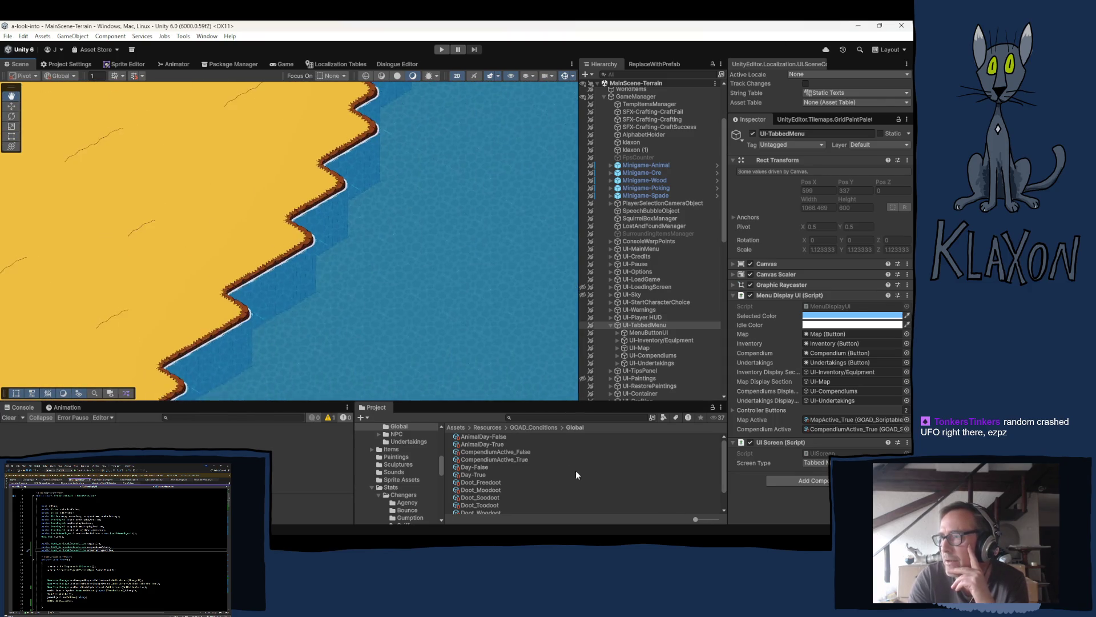
{"action": "scroll", "coordinate": [252, 192], "scroll_direction": "down", "scroll_amount": 3}
{"action": "scroll", "coordinate": [251, 191], "scroll_direction": "up", "scroll_amount": 3}
- Switch to the Rect tool and pan across the grassy cliffs to the large red area
{"action": "key", "text": "t"}
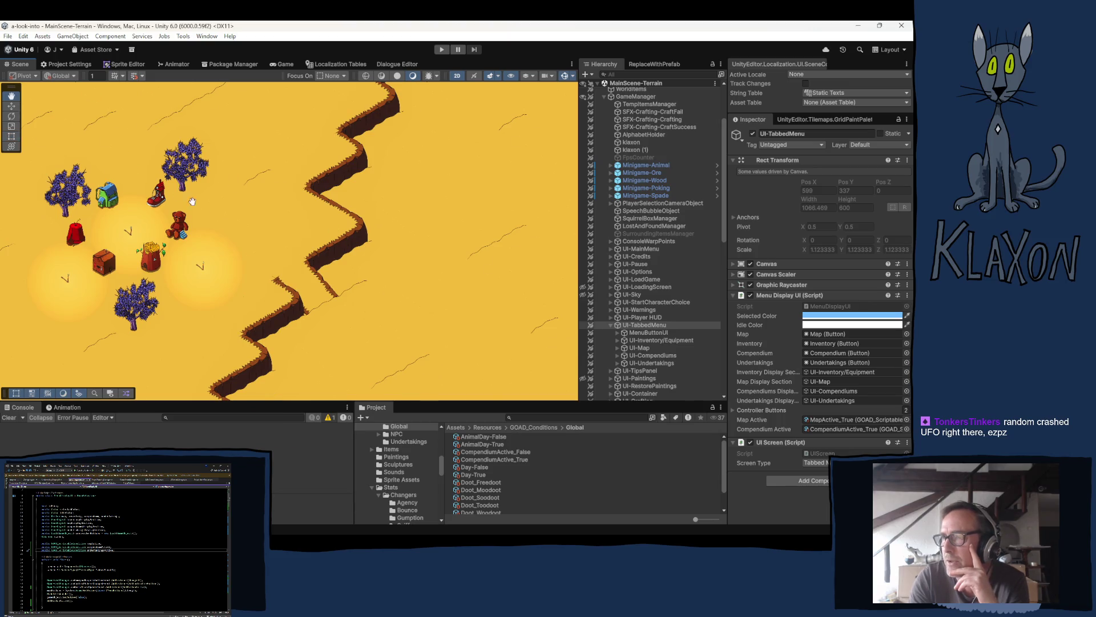
{"action": "mouse_move", "coordinate": [193, 201]}
{"action": "left_mouse_down"}
{"action": "mouse_move", "coordinate": [318, 301]}
{"action": "mouse_move", "coordinate": [342, 286]}
{"action": "mouse_move", "coordinate": [233, 217]}
{"action": "left_mouse_up"}
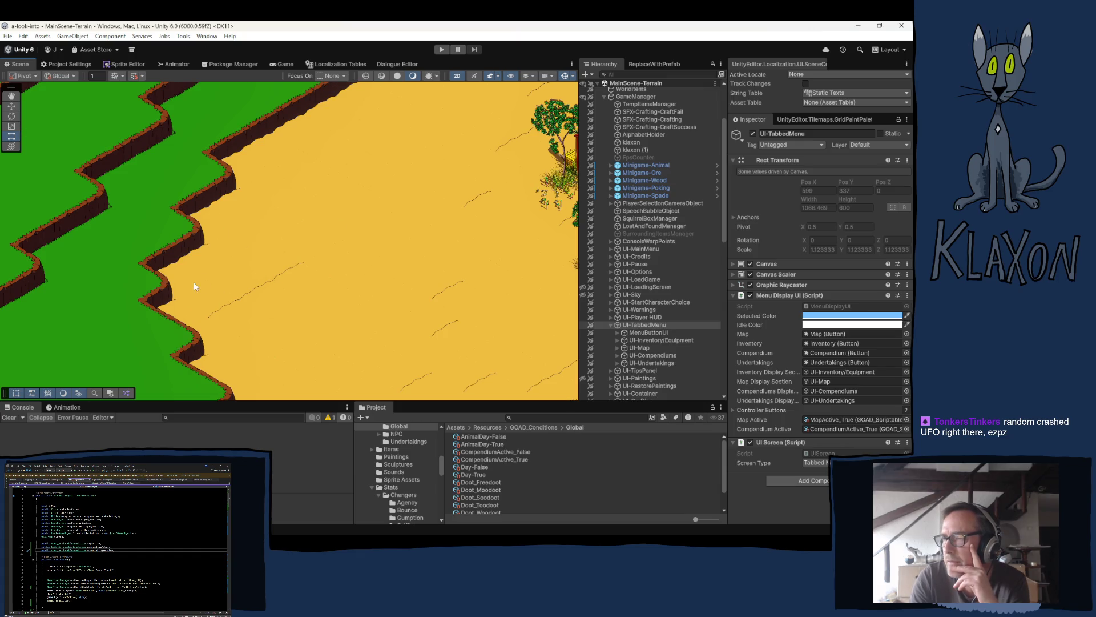
{"action": "mouse_move", "coordinate": [269, 271]}
{"action": "left_mouse_down"}
{"action": "mouse_move", "coordinate": [362, 264]}
{"action": "mouse_move", "coordinate": [258, 268]}
{"action": "left_mouse_up"}
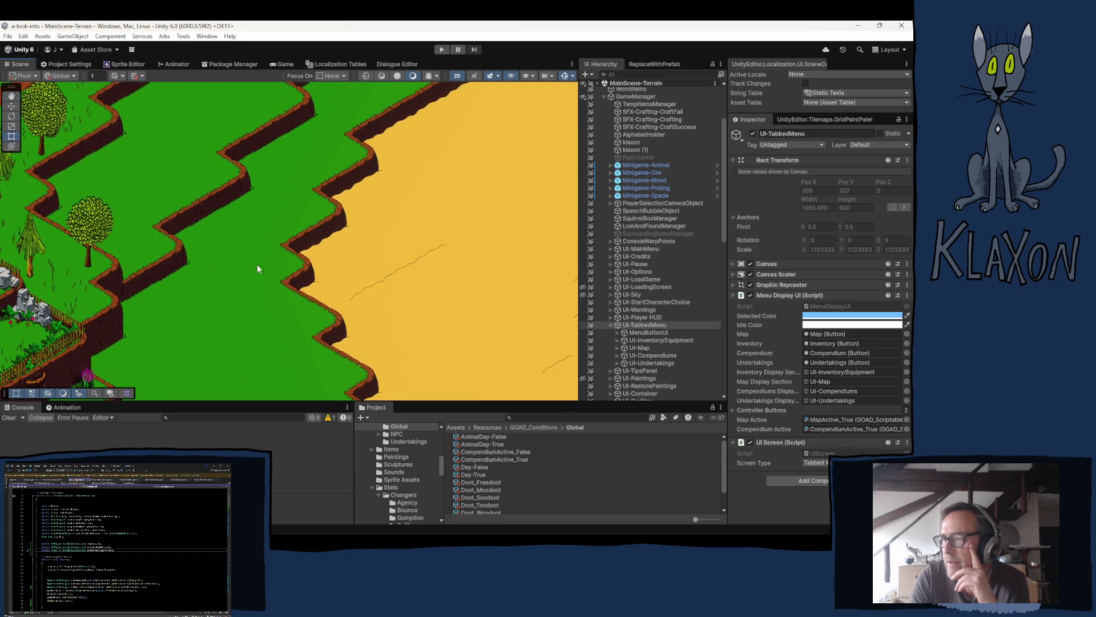
{"action": "scroll", "coordinate": [217, 240], "scroll_direction": "down", "scroll_amount": 5}
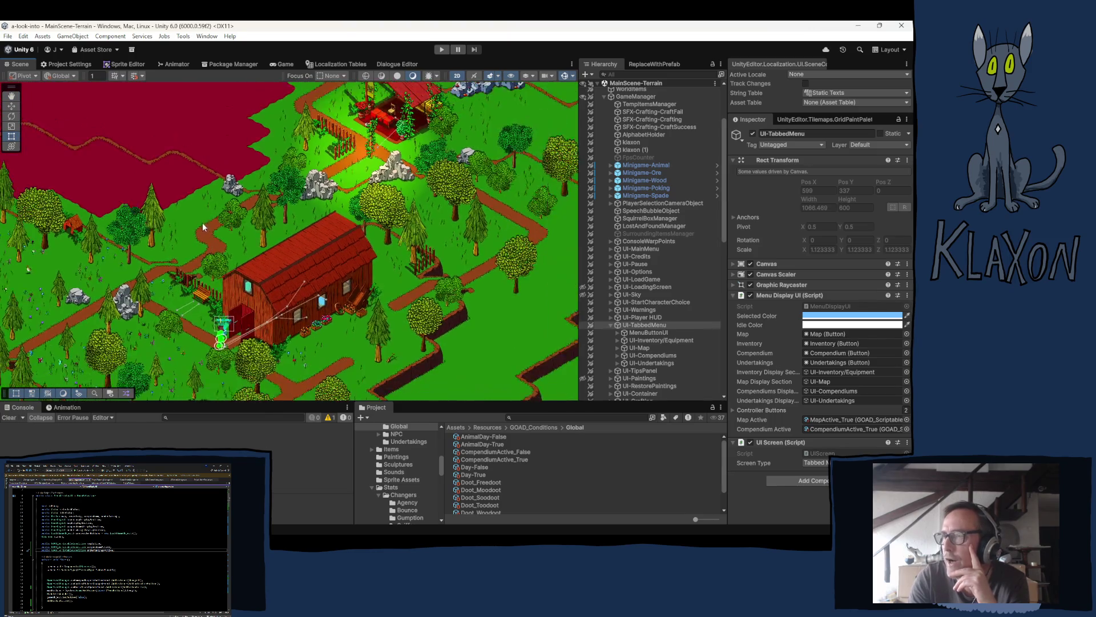
{"action": "mouse_move", "coordinate": [203, 226]}
{"action": "left_mouse_down"}
{"action": "mouse_move", "coordinate": [171, 268]}
{"action": "mouse_move", "coordinate": [308, 274]}
{"action": "mouse_move", "coordinate": [394, 208]}
{"action": "mouse_move", "coordinate": [391, 235]}
{"action": "left_mouse_up"}
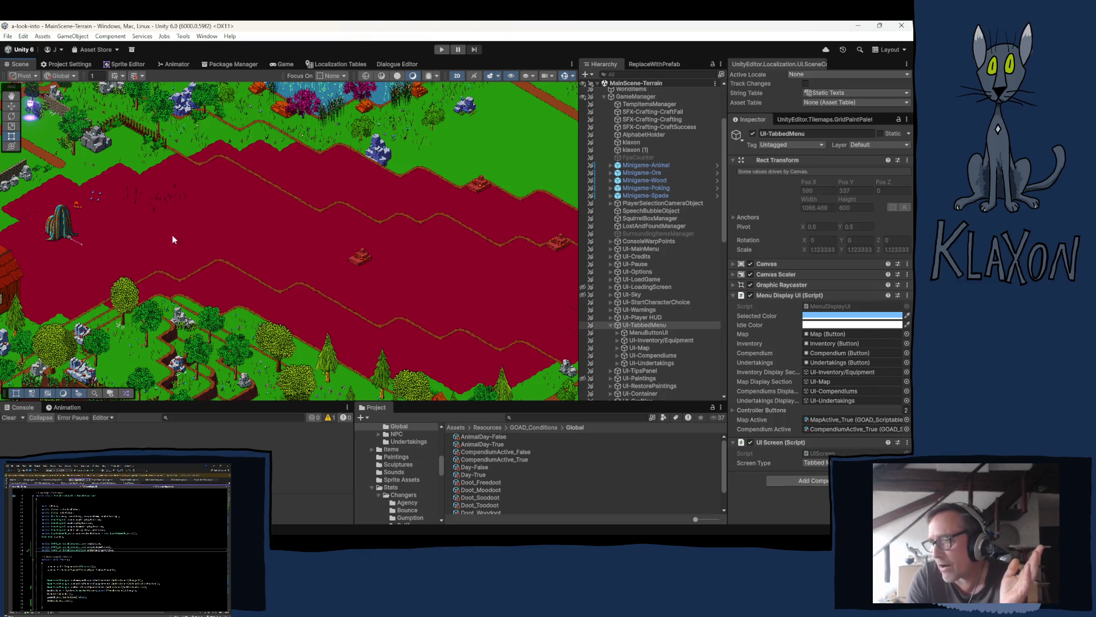
- Pan across the red hill and large rock to the glowing spawn point by the brown path
{"action": "scroll", "coordinate": [122, 154], "scroll_direction": "up", "scroll_amount": 6}
{"action": "scroll", "coordinate": [95, 168], "scroll_direction": "up", "scroll_amount": 3}
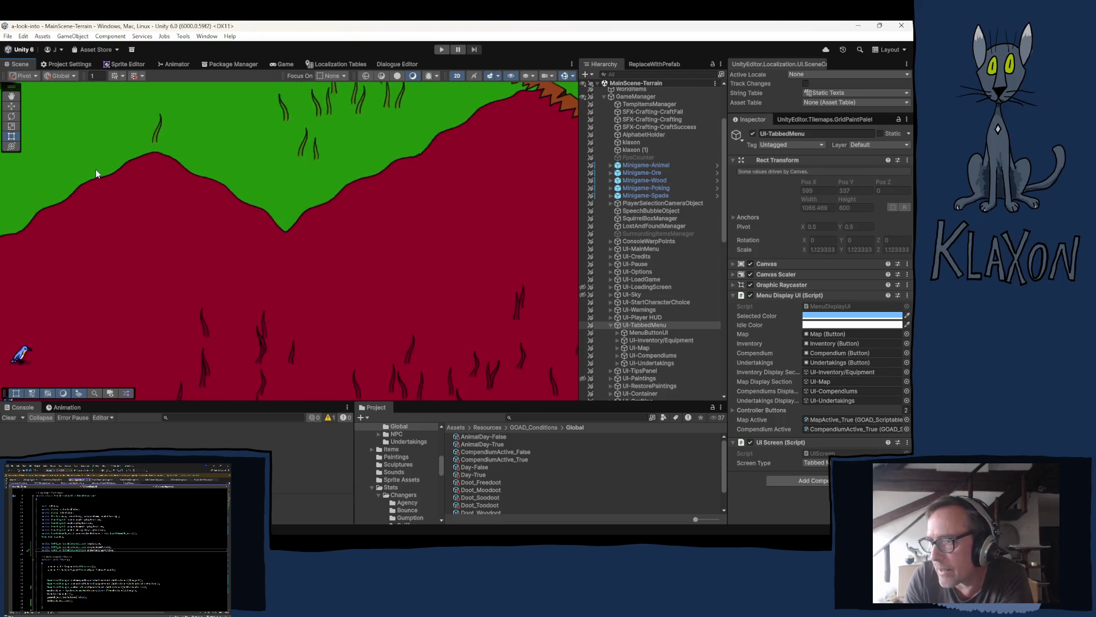
{"action": "mouse_move", "coordinate": [281, 274]}
{"action": "left_mouse_down"}
{"action": "mouse_move", "coordinate": [305, 298]}
{"action": "mouse_move", "coordinate": [269, 257]}
{"action": "mouse_move", "coordinate": [338, 289]}
{"action": "mouse_move", "coordinate": [245, 230]}
{"action": "mouse_move", "coordinate": [355, 269]}
{"action": "mouse_move", "coordinate": [306, 252]}
{"action": "mouse_move", "coordinate": [335, 289]}
{"action": "mouse_move", "coordinate": [365, 294]}
{"action": "mouse_move", "coordinate": [254, 220]}
{"action": "mouse_move", "coordinate": [404, 281]}
{"action": "left_mouse_up"}
{"action": "mouse_move", "coordinate": [243, 288]}
{"action": "left_mouse_down"}
{"action": "mouse_move", "coordinate": [170, 278]}
{"action": "mouse_move", "coordinate": [246, 287]}
{"action": "mouse_move", "coordinate": [236, 297]}
{"action": "mouse_move", "coordinate": [480, 320]}
{"action": "left_mouse_up"}
{"action": "left_click_drag", "start_coordinate": [24, 211], "coordinate": [102, 237]}
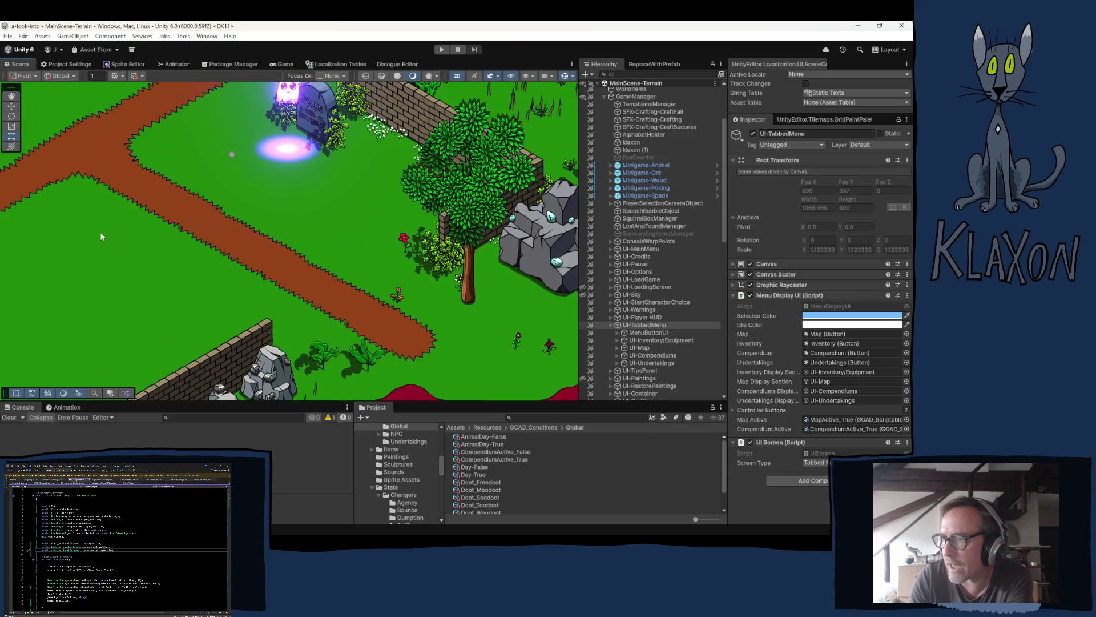
{"action": "scroll", "coordinate": [114, 211], "scroll_direction": "up", "scroll_amount": 3}
{"action": "mouse_move", "coordinate": [237, 183]}
{"action": "left_mouse_down"}
{"action": "mouse_move", "coordinate": [166, 257]}
{"action": "mouse_move", "coordinate": [262, 201]}
{"action": "mouse_move", "coordinate": [176, 262]}
{"action": "mouse_move", "coordinate": [274, 196]}
{"action": "mouse_move", "coordinate": [134, 271]}
{"action": "mouse_move", "coordinate": [225, 205]}
{"action": "mouse_move", "coordinate": [195, 235]}
{"action": "mouse_move", "coordinate": [183, 227]}
{"action": "left_mouse_up"}
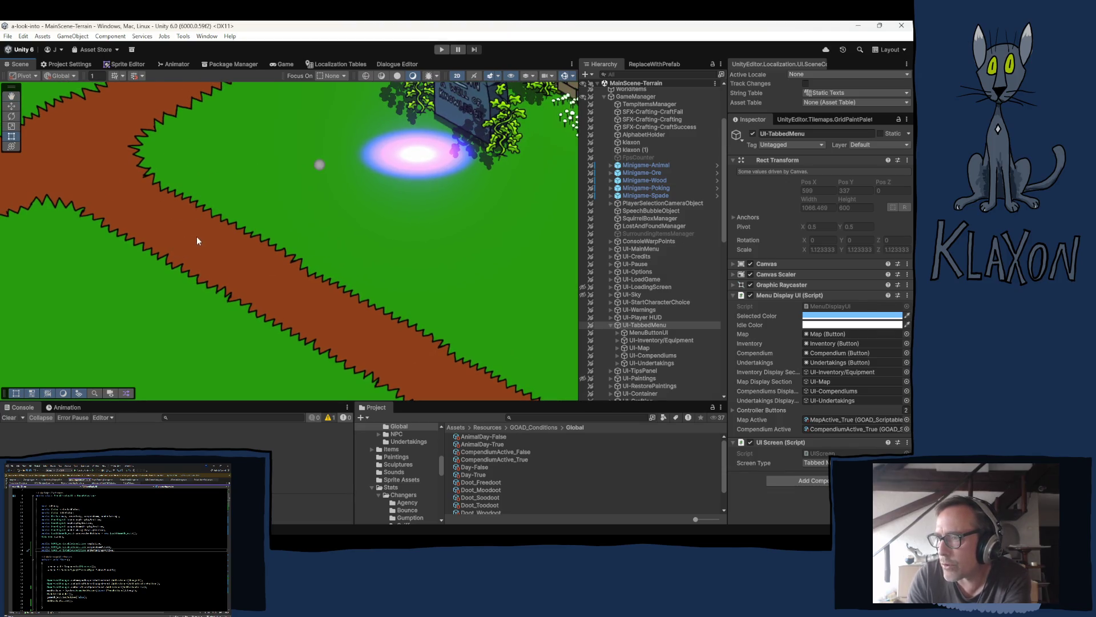
- Pan around the trees, grass and dirt path until the glowing portal and sign are in view
{"action": "mouse_move", "coordinate": [196, 240]}
{"action": "left_mouse_down"}
{"action": "mouse_move", "coordinate": [262, 186]}
{"action": "mouse_move", "coordinate": [235, 227]}
{"action": "mouse_move", "coordinate": [289, 164]}
{"action": "mouse_move", "coordinate": [234, 208]}
{"action": "mouse_move", "coordinate": [135, 171]}
{"action": "left_mouse_up"}
{"action": "mouse_move", "coordinate": [463, 294]}
{"action": "left_mouse_down"}
{"action": "mouse_move", "coordinate": [366, 248]}
{"action": "mouse_move", "coordinate": [399, 247]}
{"action": "mouse_move", "coordinate": [222, 162]}
{"action": "mouse_move", "coordinate": [293, 223]}
{"action": "mouse_move", "coordinate": [233, 159]}
{"action": "mouse_move", "coordinate": [331, 235]}
{"action": "mouse_move", "coordinate": [191, 143]}
{"action": "mouse_move", "coordinate": [332, 214]}
{"action": "mouse_move", "coordinate": [203, 166]}
{"action": "mouse_move", "coordinate": [292, 225]}
{"action": "mouse_move", "coordinate": [400, 269]}
{"action": "mouse_move", "coordinate": [349, 279]}
{"action": "mouse_move", "coordinate": [187, 170]}
{"action": "mouse_move", "coordinate": [363, 259]}
{"action": "left_mouse_up"}
{"action": "right_click", "coordinate": [396, 270]}
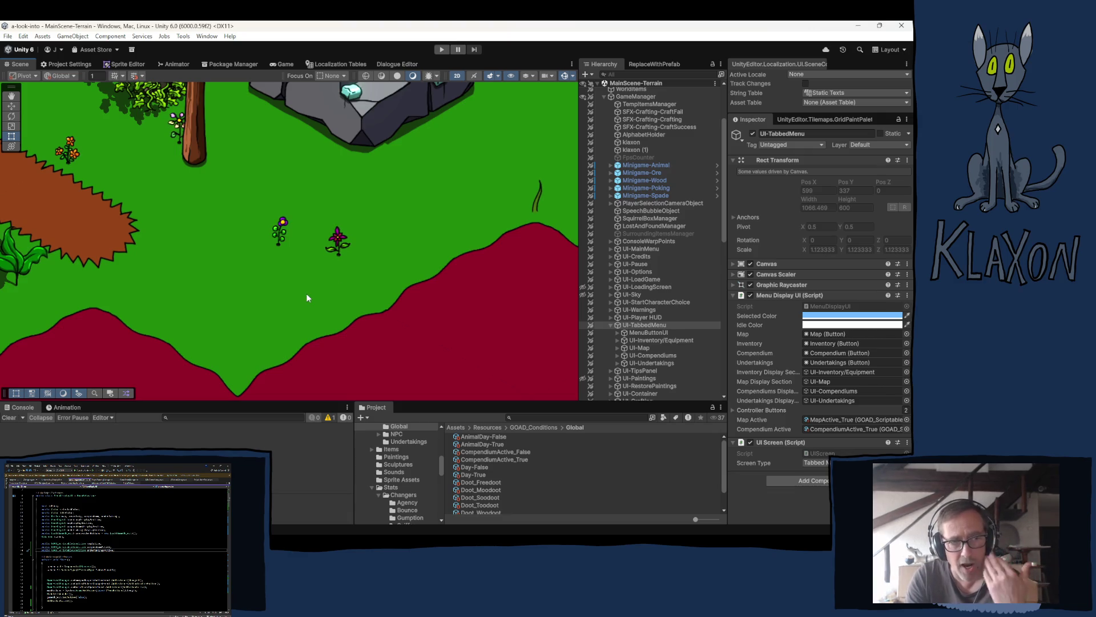
{"action": "mouse_move", "coordinate": [304, 272]}
{"action": "left_mouse_down"}
{"action": "mouse_move", "coordinate": [205, 232]}
{"action": "mouse_move", "coordinate": [103, 164]}
{"action": "mouse_move", "coordinate": [188, 215]}
{"action": "left_mouse_up"}
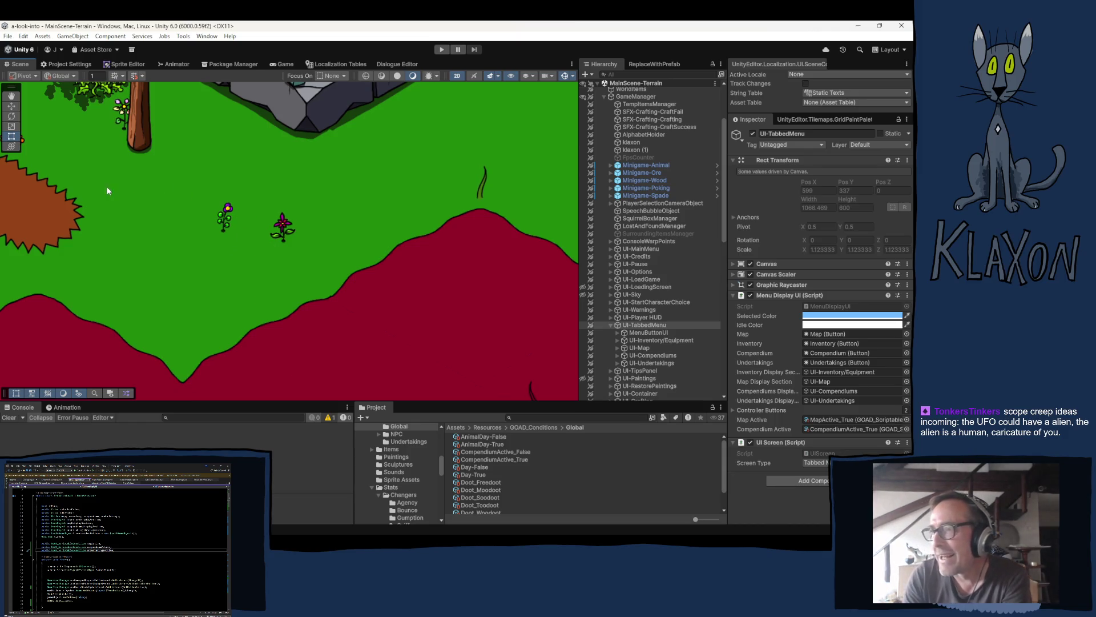
{"action": "left_click_drag", "start_coordinate": [90, 184], "coordinate": [282, 271]}
{"action": "mouse_move", "coordinate": [26, 159]}
{"action": "left_mouse_down"}
{"action": "mouse_move", "coordinate": [176, 235]}
{"action": "mouse_move", "coordinate": [310, 284]}
{"action": "mouse_move", "coordinate": [281, 285]}
{"action": "left_mouse_up"}
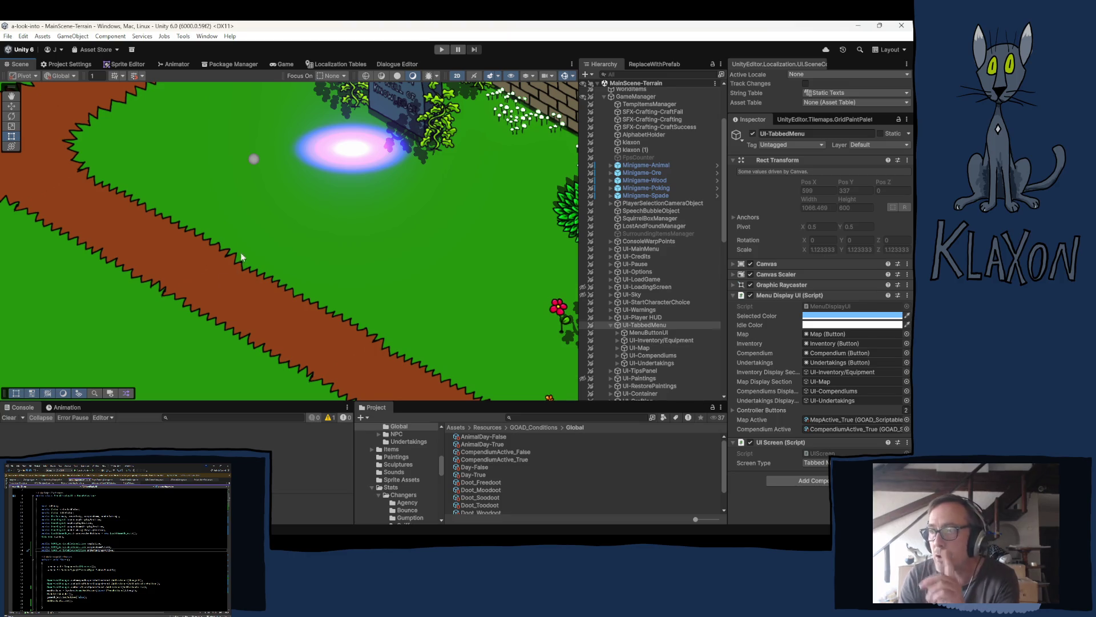
- Pan past the ghost and blue rocks, then centre and zoom on the goblin by the fire
{"action": "mouse_move", "coordinate": [281, 286]}
{"action": "left_mouse_down"}
{"action": "mouse_move", "coordinate": [309, 370]}
{"action": "mouse_move", "coordinate": [295, 481]}
{"action": "left_mouse_up"}
{"action": "mouse_move", "coordinate": [267, 355]}
{"action": "left_mouse_down"}
{"action": "mouse_move", "coordinate": [218, 146]}
{"action": "mouse_move", "coordinate": [246, 200]}
{"action": "mouse_move", "coordinate": [815, 524]}
{"action": "mouse_move", "coordinate": [618, 527]}
{"action": "mouse_move", "coordinate": [784, 508]}
{"action": "mouse_move", "coordinate": [423, 406]}
{"action": "mouse_move", "coordinate": [458, 445]}
{"action": "mouse_move", "coordinate": [690, 103]}
{"action": "mouse_move", "coordinate": [154, 318]}
{"action": "mouse_move", "coordinate": [396, 257]}
{"action": "mouse_move", "coordinate": [804, 190]}
{"action": "mouse_move", "coordinate": [844, 196]}
{"action": "mouse_move", "coordinate": [869, 149]}
{"action": "mouse_move", "coordinate": [277, 221]}
{"action": "mouse_move", "coordinate": [693, 367]}
{"action": "mouse_move", "coordinate": [786, 208]}
{"action": "mouse_move", "coordinate": [384, 107]}
{"action": "mouse_move", "coordinate": [720, 218]}
{"action": "mouse_move", "coordinate": [343, 229]}
{"action": "mouse_move", "coordinate": [257, 171]}
{"action": "mouse_move", "coordinate": [185, 93]}
{"action": "left_mouse_up"}
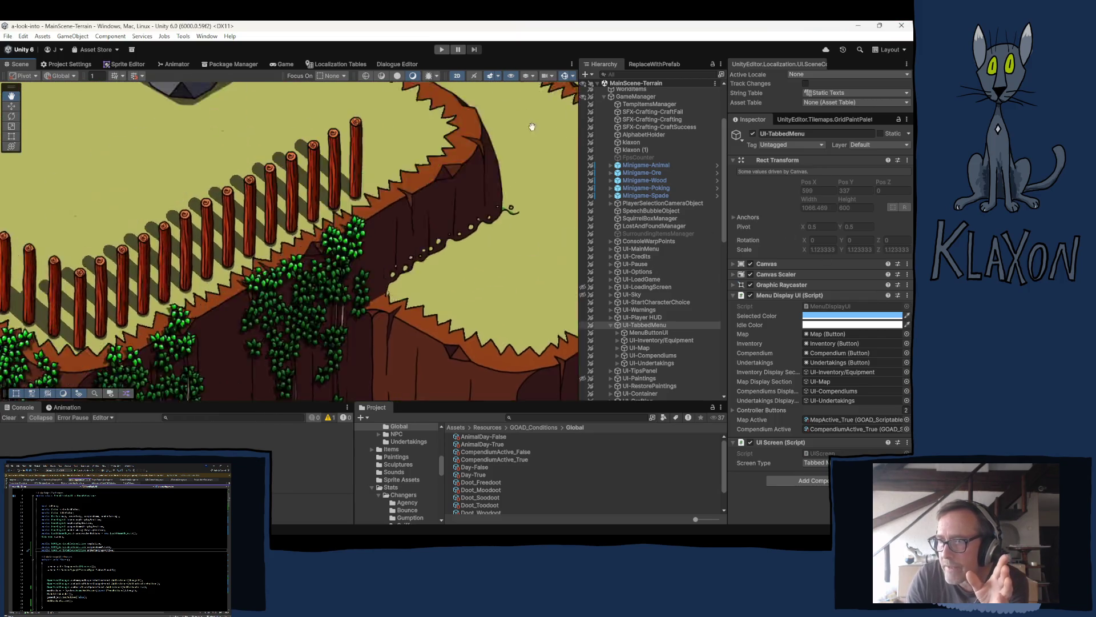
{"action": "key", "text": "t"}
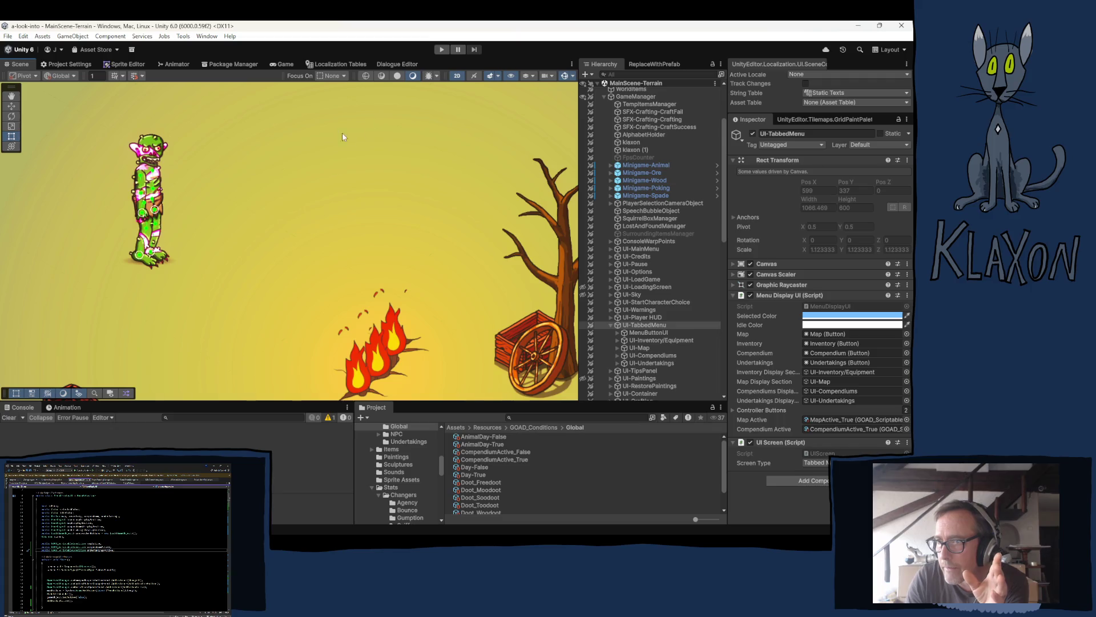
{"action": "scroll", "coordinate": [89, 150], "scroll_direction": "up", "scroll_amount": 3}
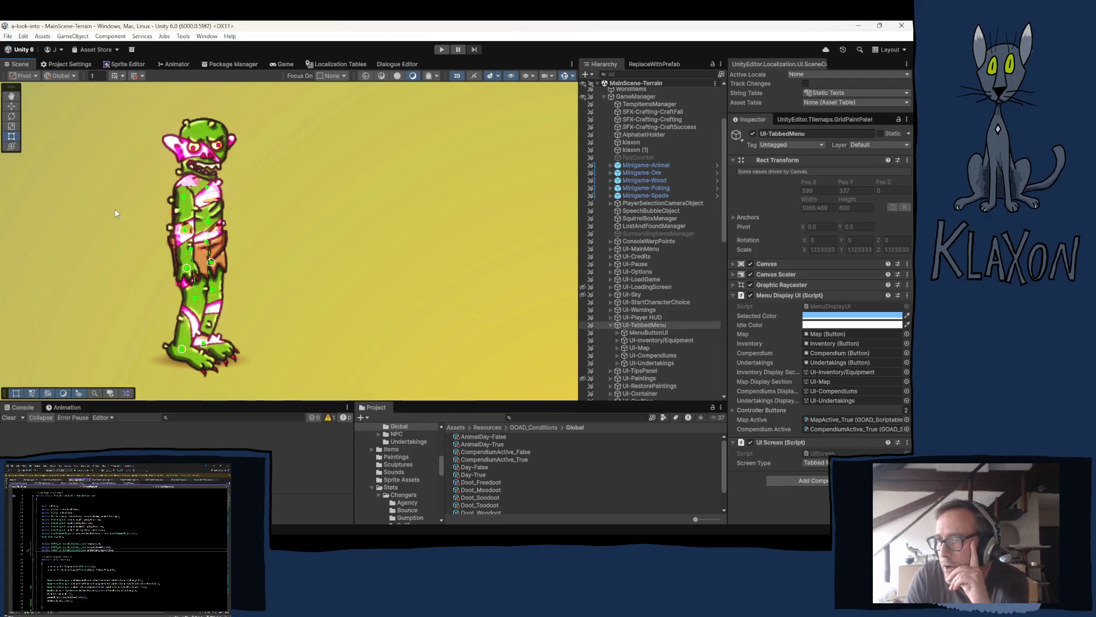
{"action": "mouse_move", "coordinate": [110, 155]}
{"action": "left_mouse_down"}
{"action": "mouse_move", "coordinate": [191, 201]}
{"action": "mouse_move", "coordinate": [201, 226]}
{"action": "left_mouse_up"}
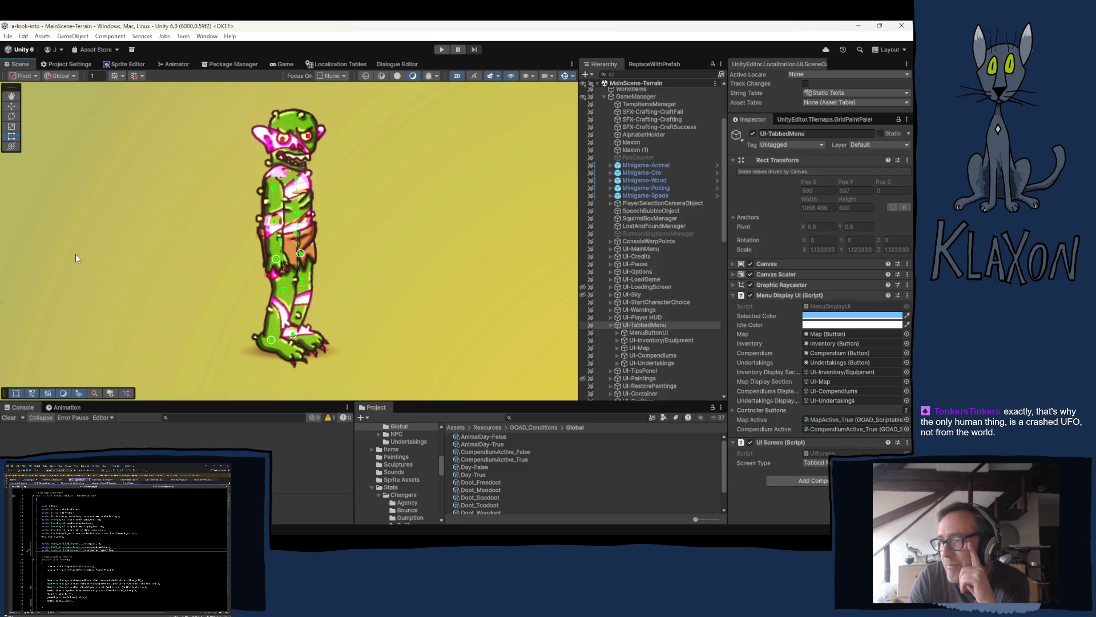
{"action": "scroll", "coordinate": [242, 223], "scroll_direction": "down", "scroll_amount": 4}
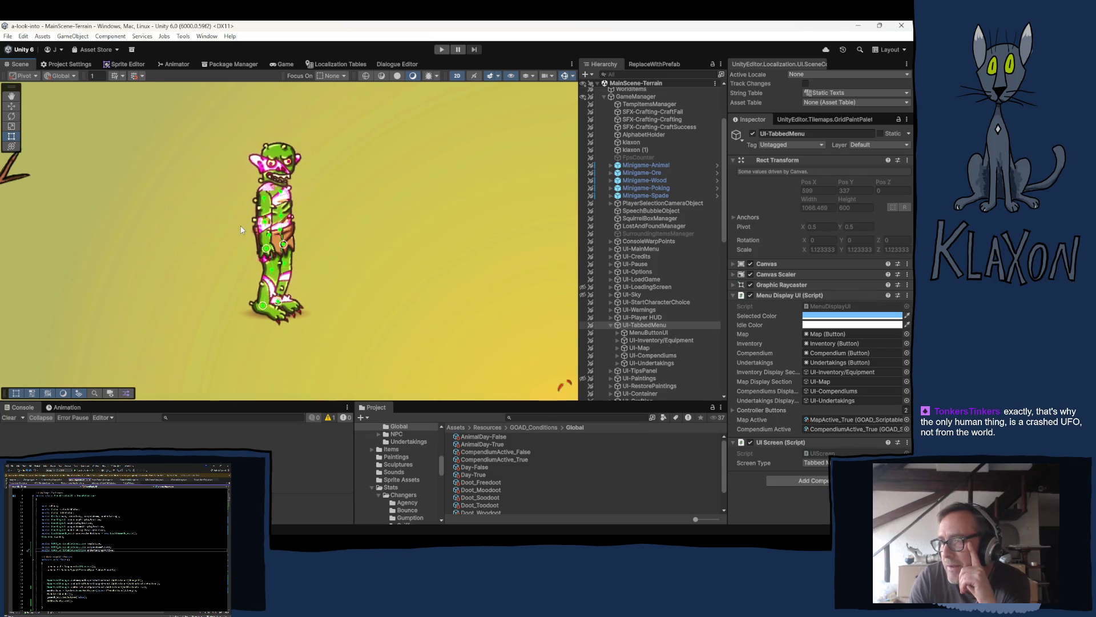
{"action": "scroll", "coordinate": [229, 226], "scroll_direction": "up", "scroll_amount": 3}
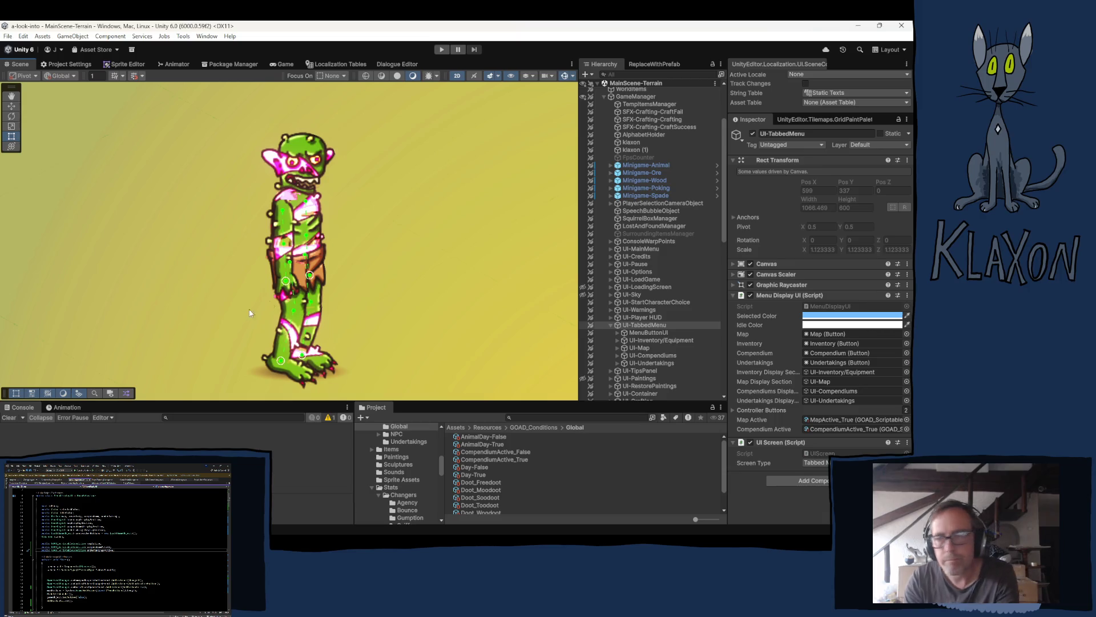
{"action": "scroll", "coordinate": [337, 296], "scroll_direction": "down", "scroll_amount": 2}
{"action": "scroll", "coordinate": [337, 296], "scroll_direction": "down", "scroll_amount": 3}
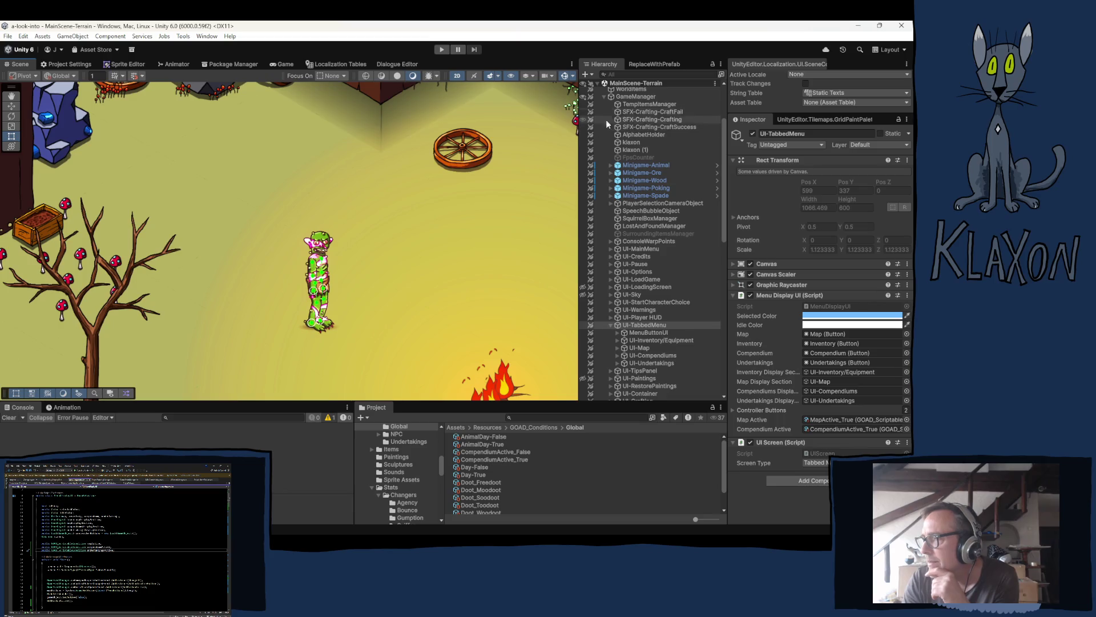
- Ping CompendiumActive_True and select the Compendium and MapActive condition assets
{"action": "left_click", "coordinate": [826, 428]}
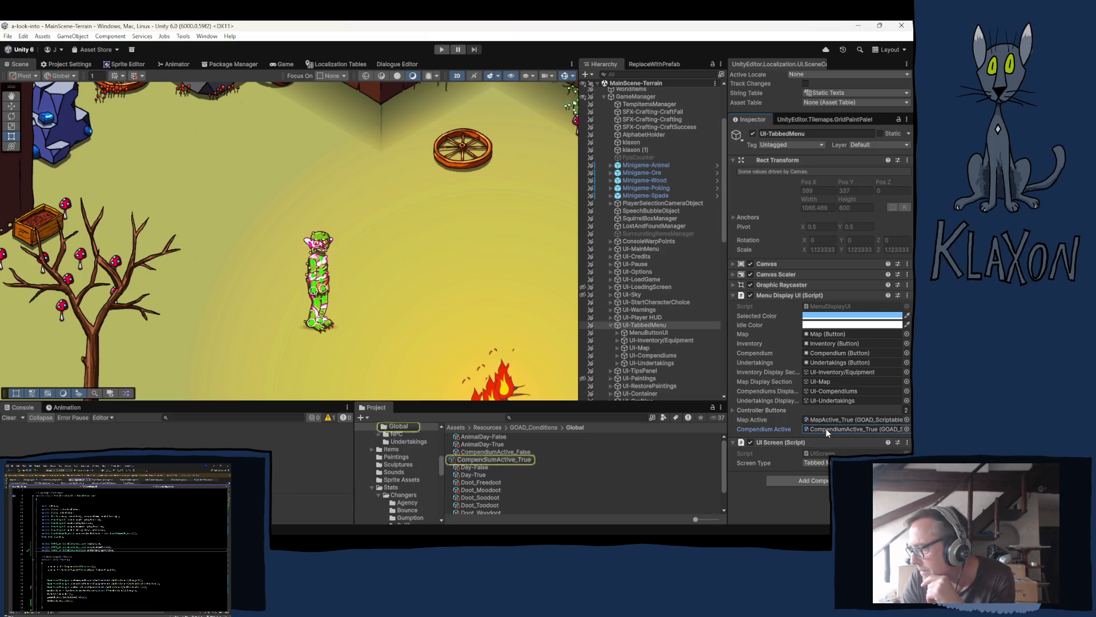
{"action": "left_click", "coordinate": [480, 453]}
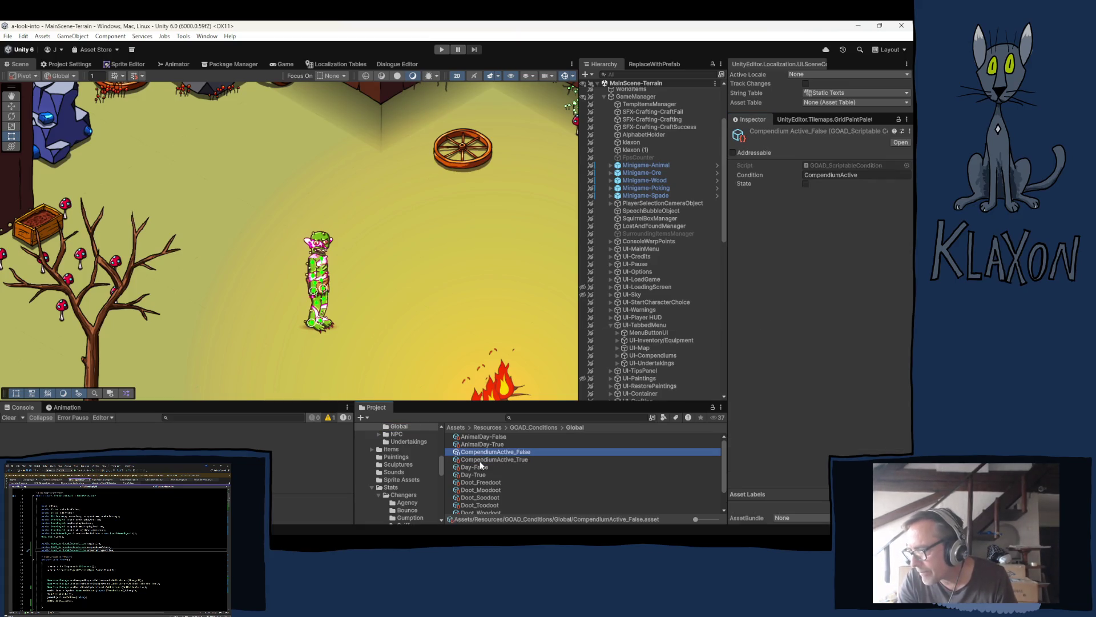
{"action": "left_click", "coordinate": [472, 460], "text": "ctrl"}
{"action": "scroll", "coordinate": [498, 484], "scroll_direction": "down", "scroll_amount": 2}
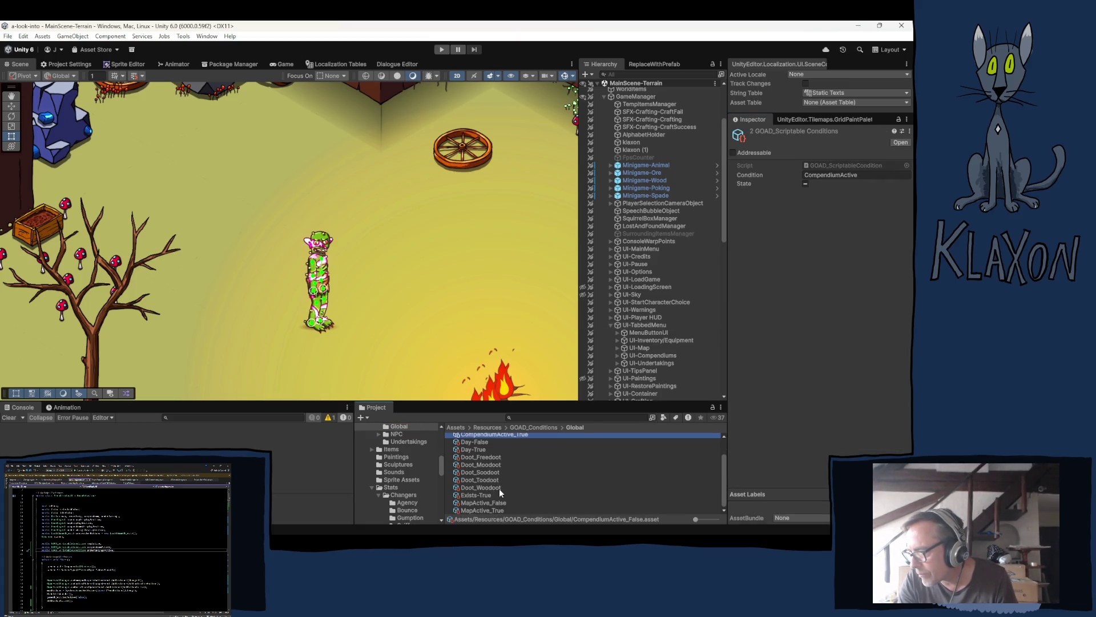
{"action": "left_click", "coordinate": [473, 502]}
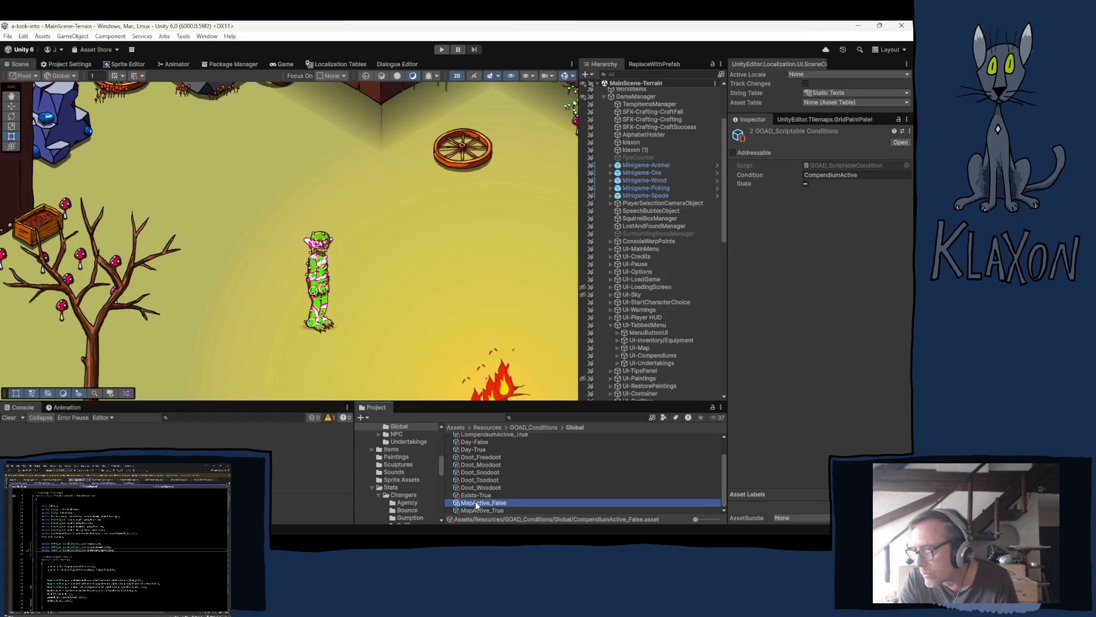
{"action": "left_click", "coordinate": [469, 511], "text": "ctrl"}
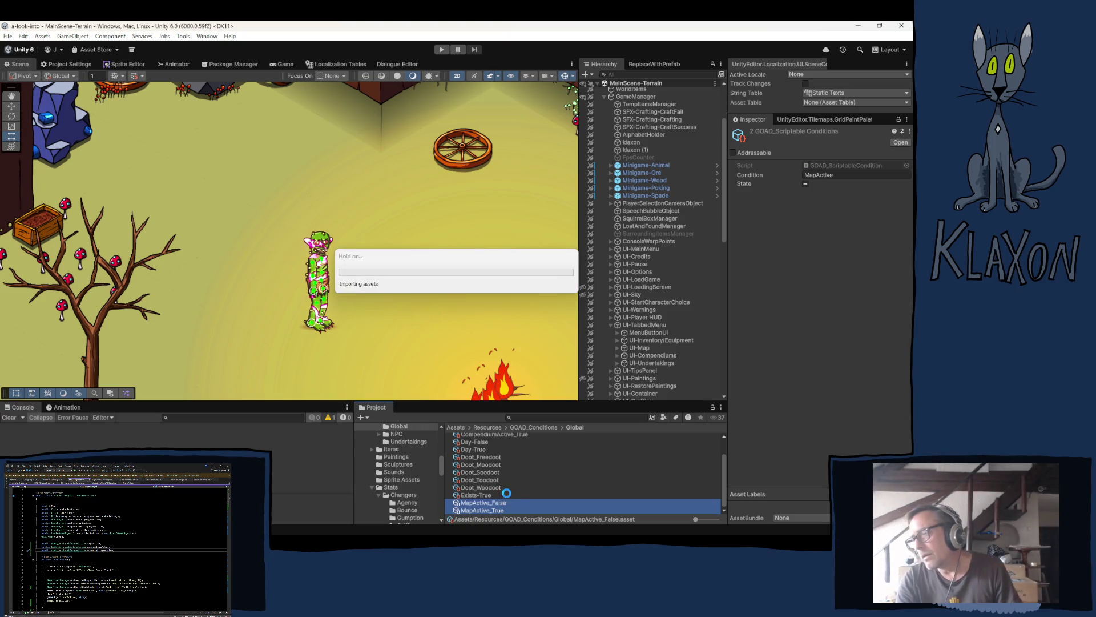
- Rename the copied MapActive_False 1 asset to UndertakingsActive_False
{"action": "left_click", "coordinate": [478, 497]}
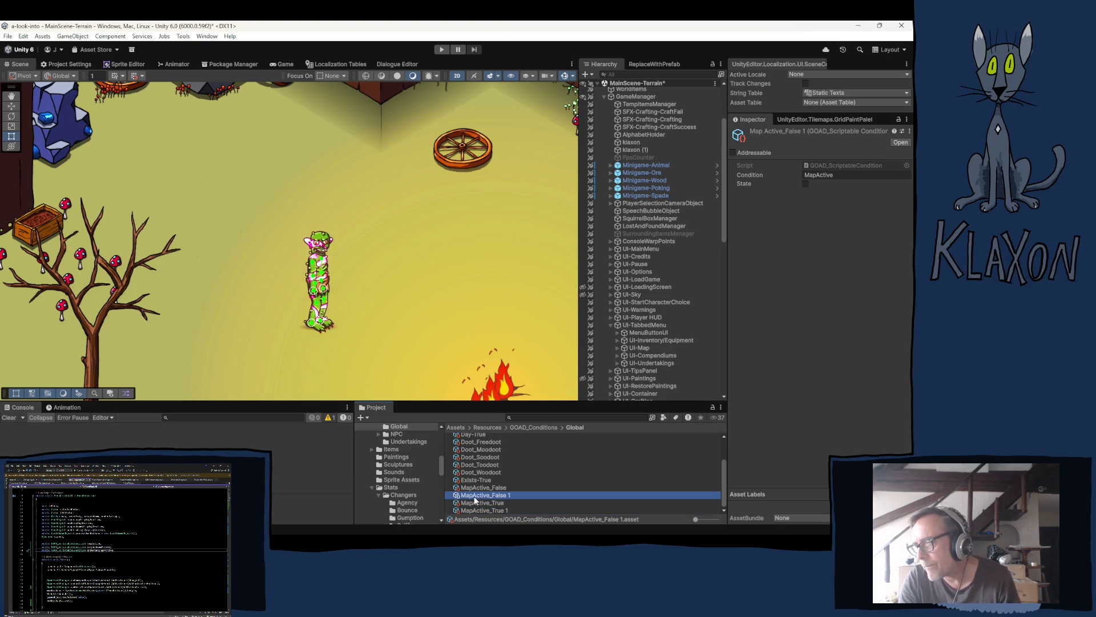
{"action": "double_click", "coordinate": [474, 497]}
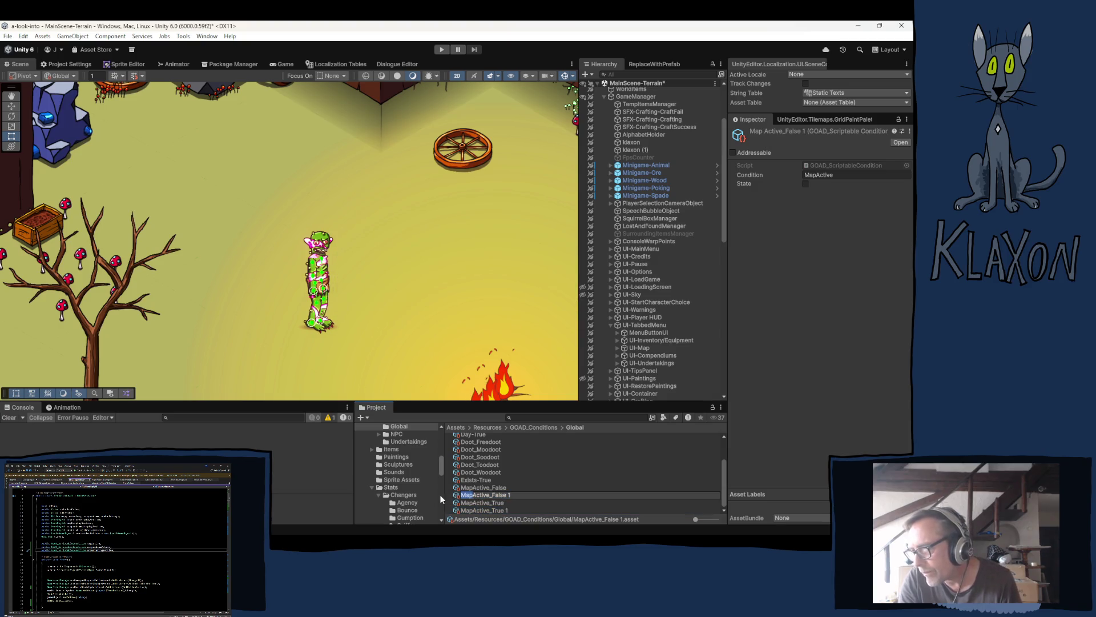
{"action": "type", "text": "Underta"}
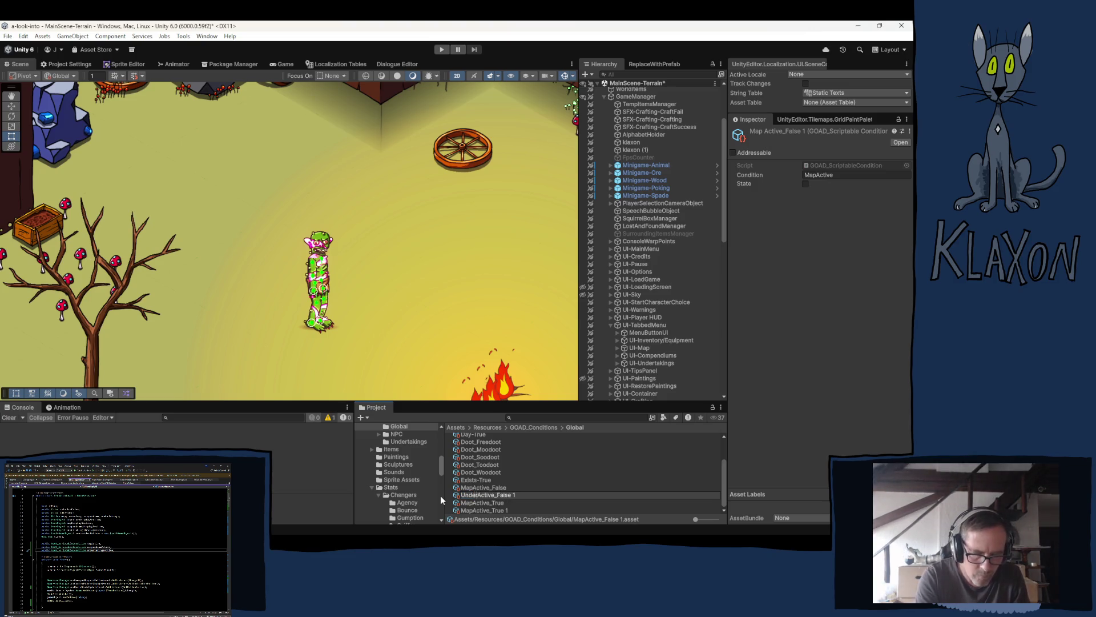
{"action": "type", "text": "kings"}
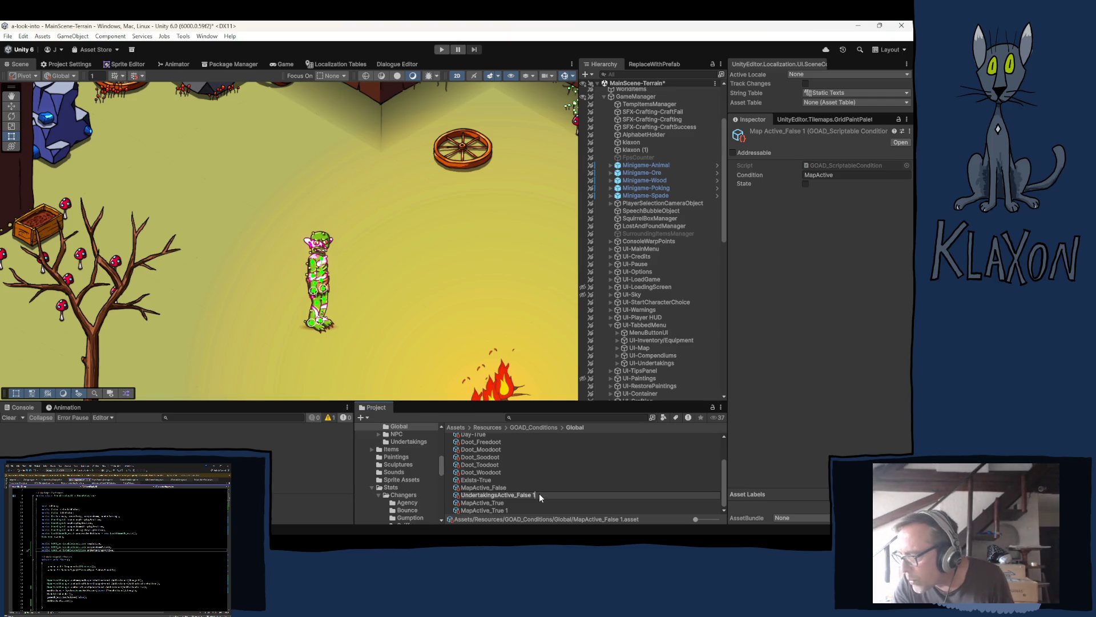
{"action": "double_click", "coordinate": [487, 496]}
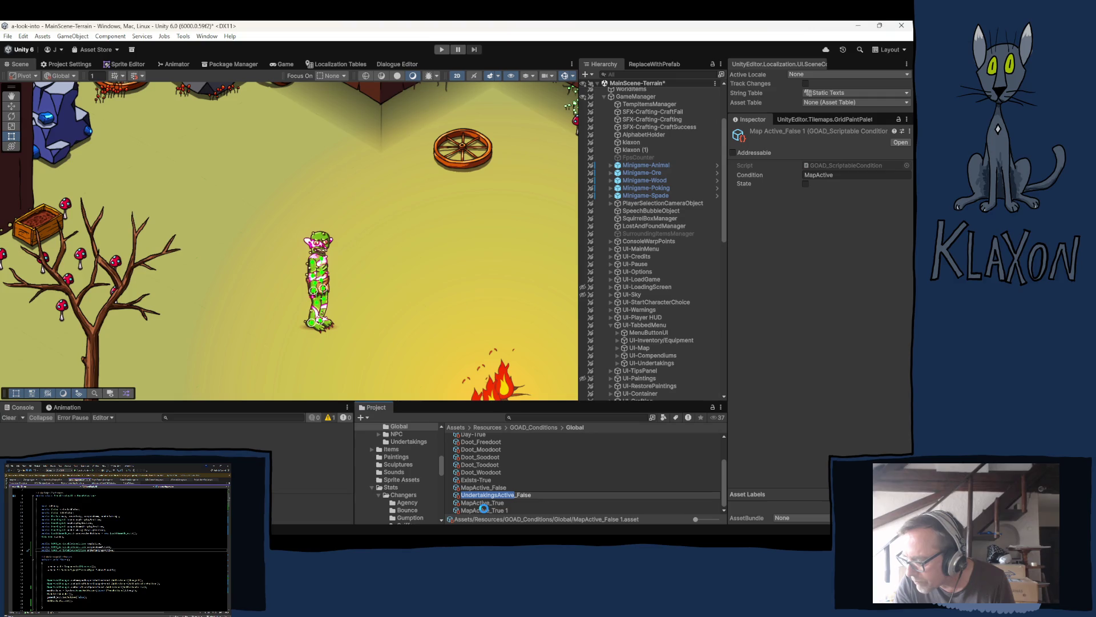
{"action": "key", "text": "Return"}
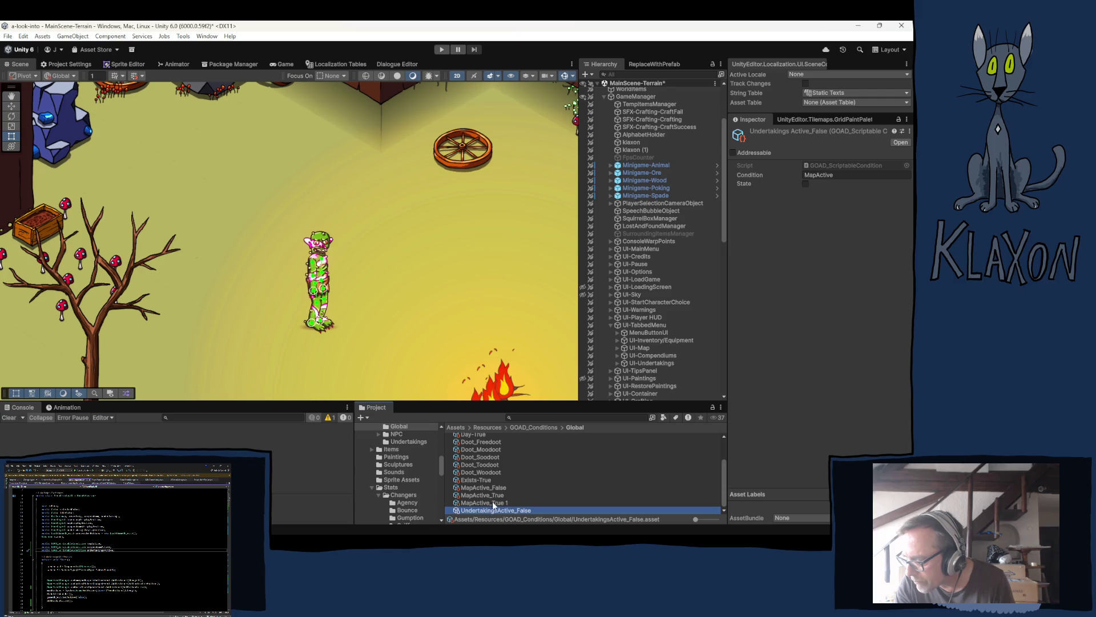
- Rename the MapActive_True 1 copy to UndertakingsActive_True
{"action": "left_click", "coordinate": [493, 503]}
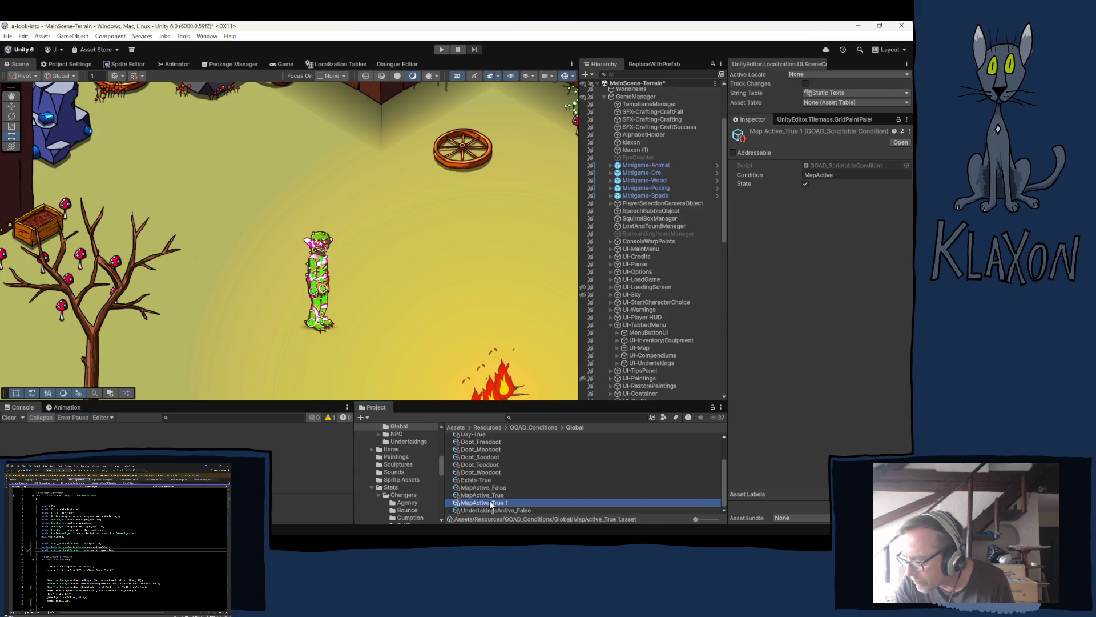
{"action": "left_click", "coordinate": [479, 505]}
{"action": "double_click", "coordinate": [481, 503]}
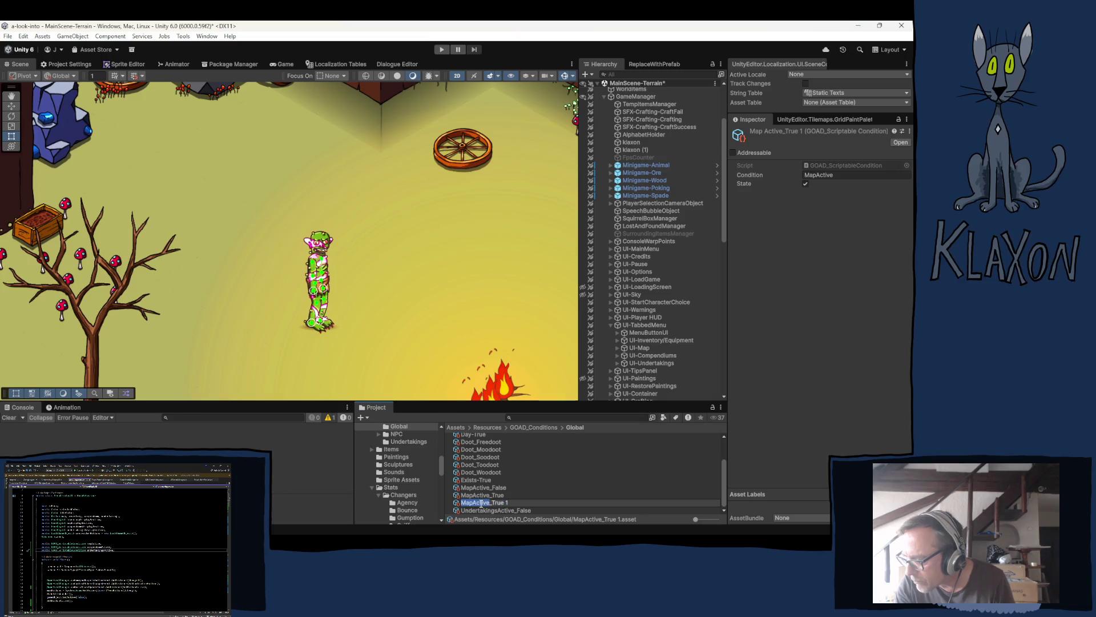
{"action": "type", "text": "UndertakingsActive"}
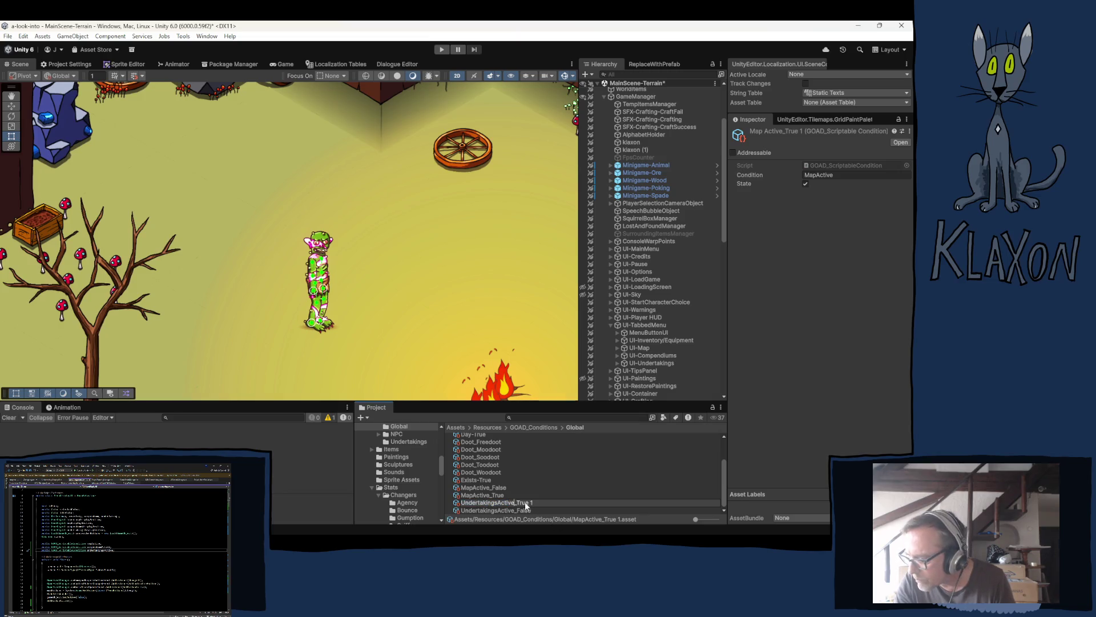
{"action": "key", "text": "BackSpace"}
{"action": "key", "text": "BackSpace"}
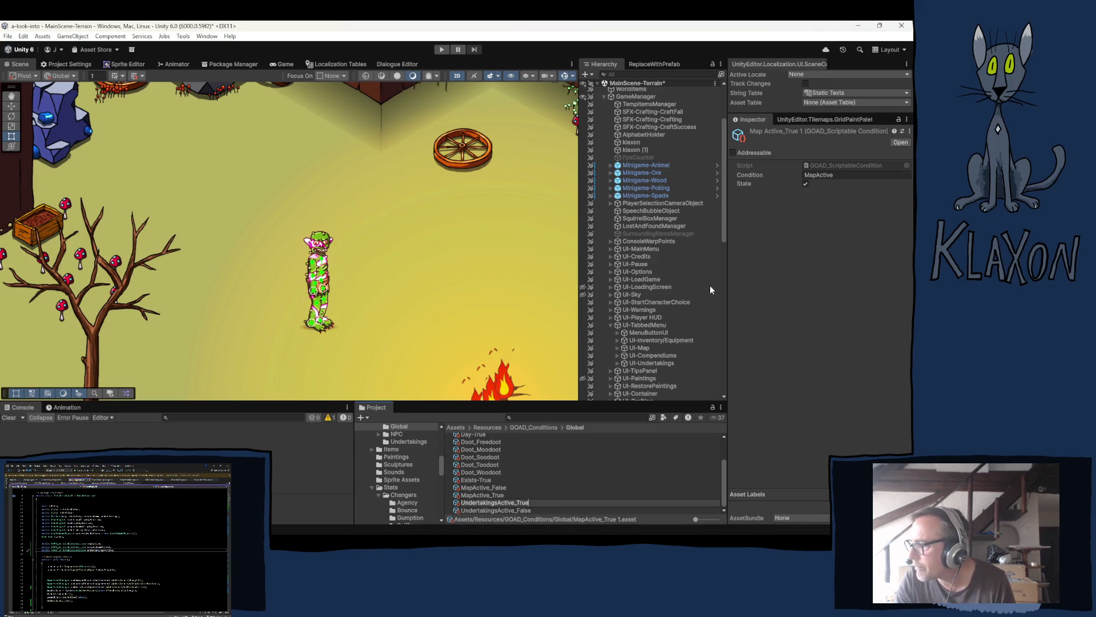
{"action": "key", "text": "Return"}
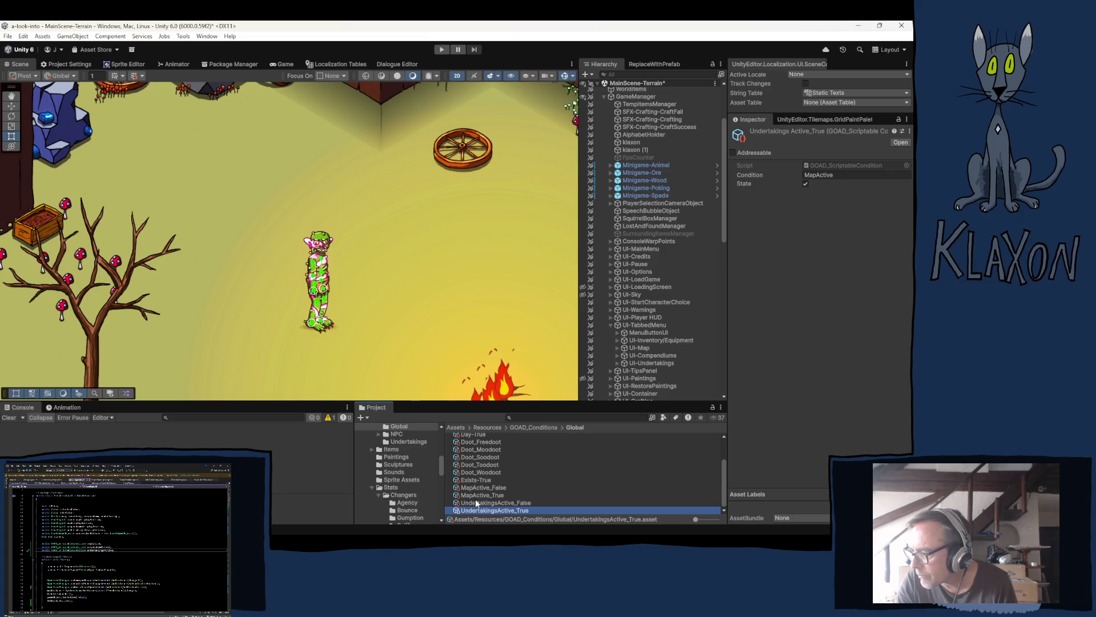
- Set both Undertakings condition assets' Condition to UndertakingsActive and select UI-TabbedMenu
{"action": "left_click", "coordinate": [475, 503], "text": "ctrl"}
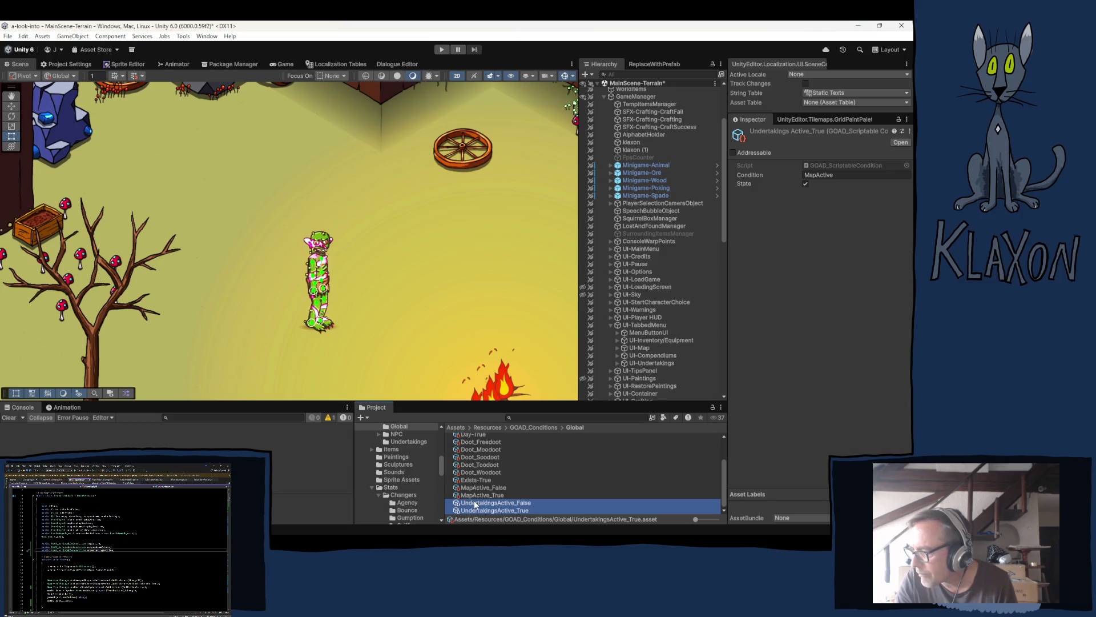
{"action": "left_click", "coordinate": [835, 175]}
{"action": "type", "text": "UndertakingsActive"}
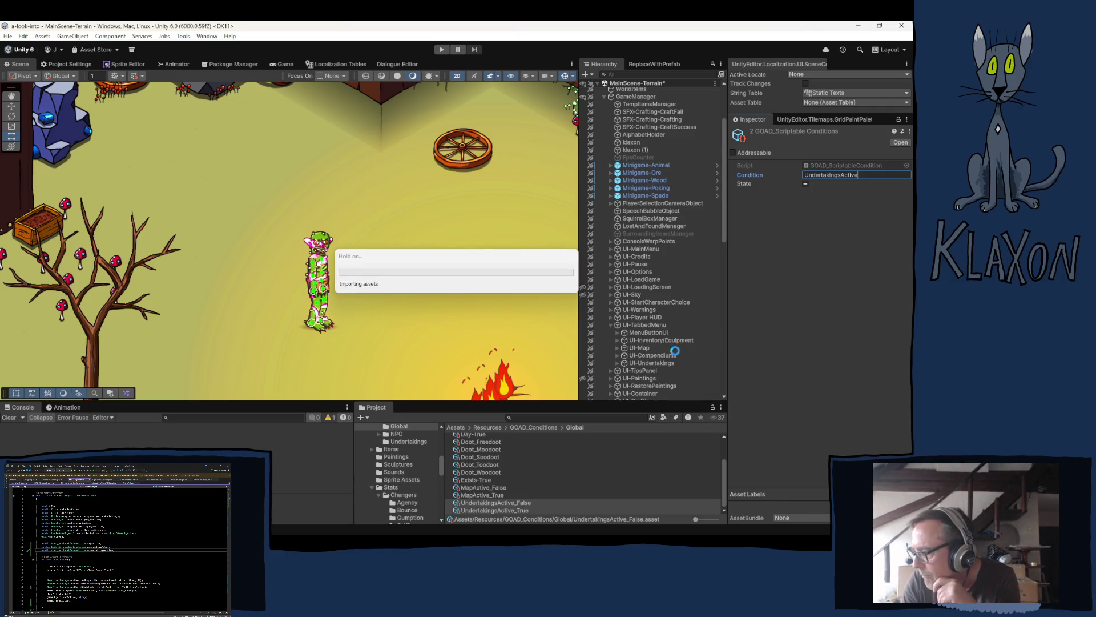
{"action": "left_click", "coordinate": [638, 323]}
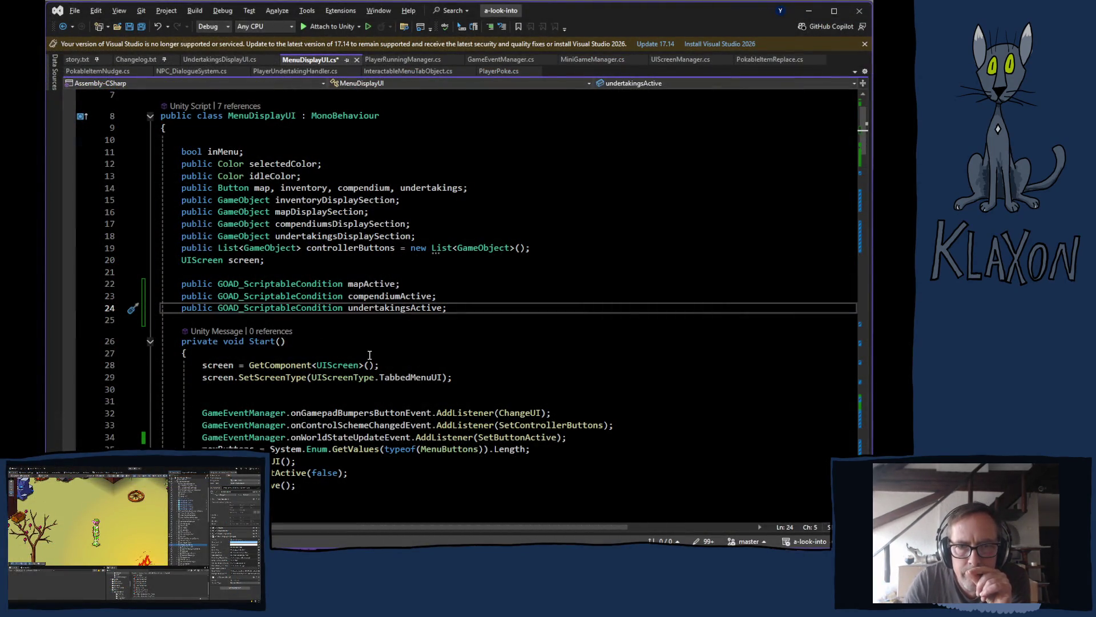
- Duplicate line 45 of SetButtonActive as a new line 46
{"action": "left_click", "coordinate": [378, 295]}
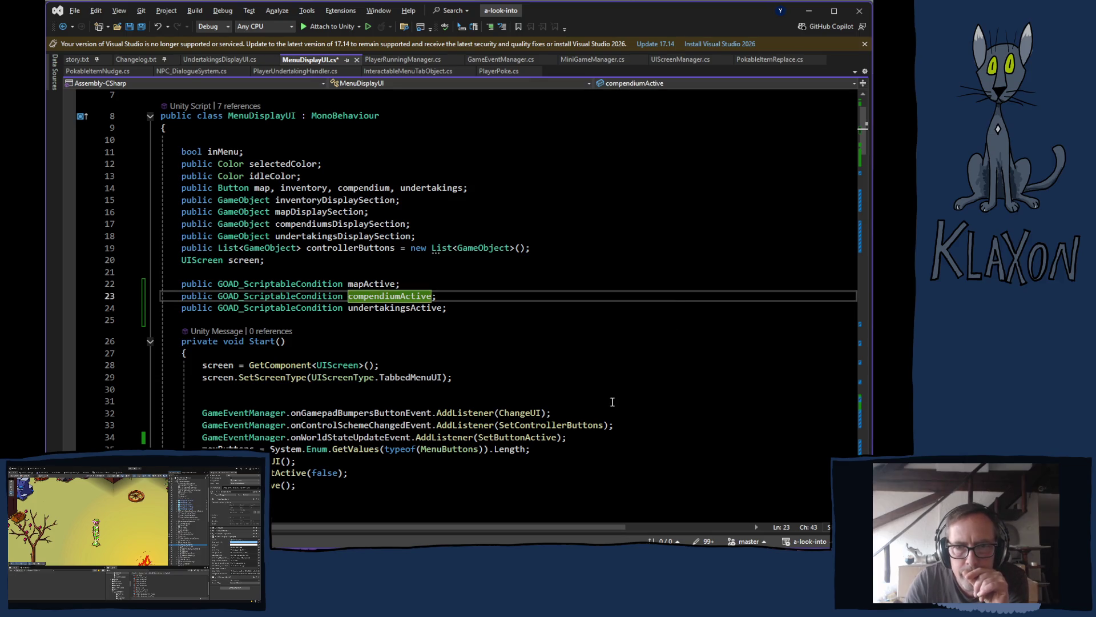
{"action": "scroll", "coordinate": [614, 404], "scroll_direction": "down", "scroll_amount": 7}
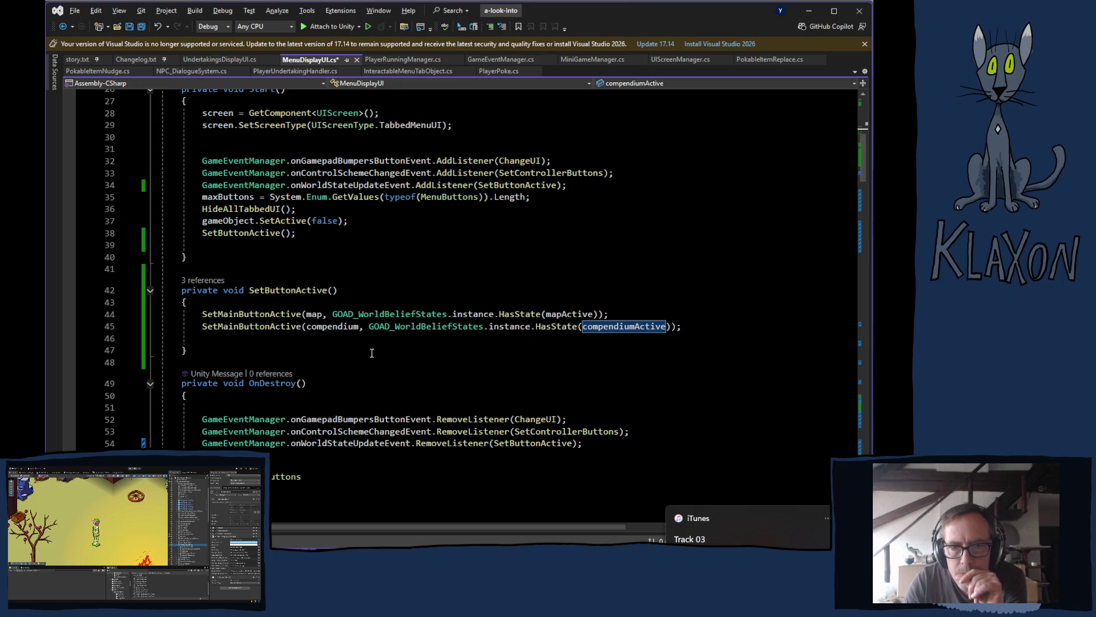
{"action": "left_click", "coordinate": [685, 328]}
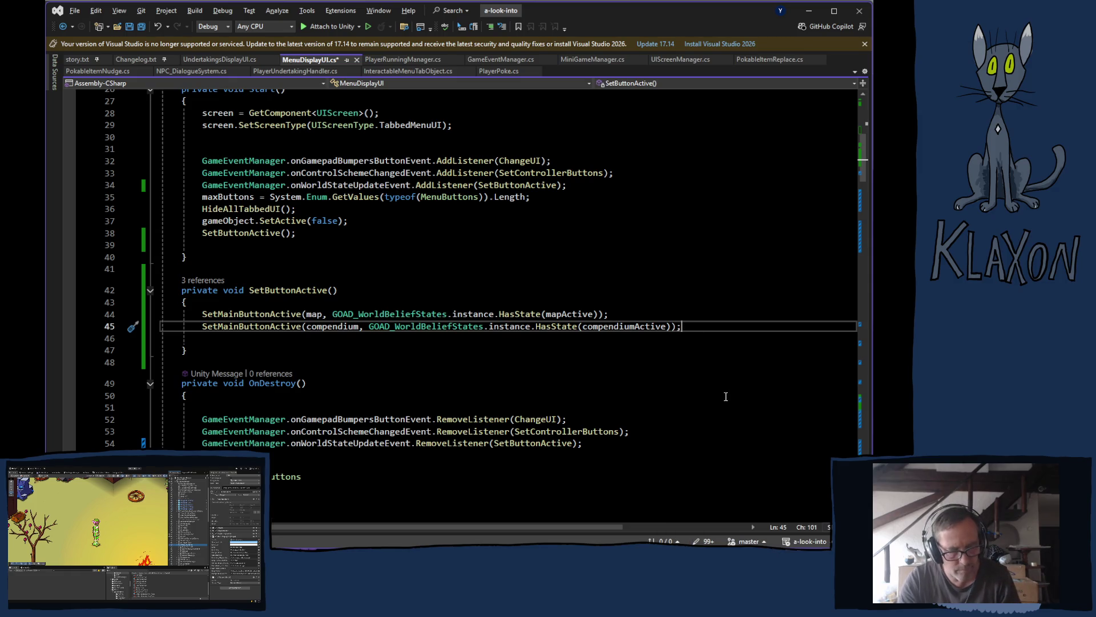
{"action": "key", "text": "ctrl+d"}
- Change the copy to SetMainButtonActive(undertakings, ...HasState(undertakingsActive))
{"action": "scroll", "coordinate": [303, 355], "scroll_direction": "up", "scroll_amount": 9}
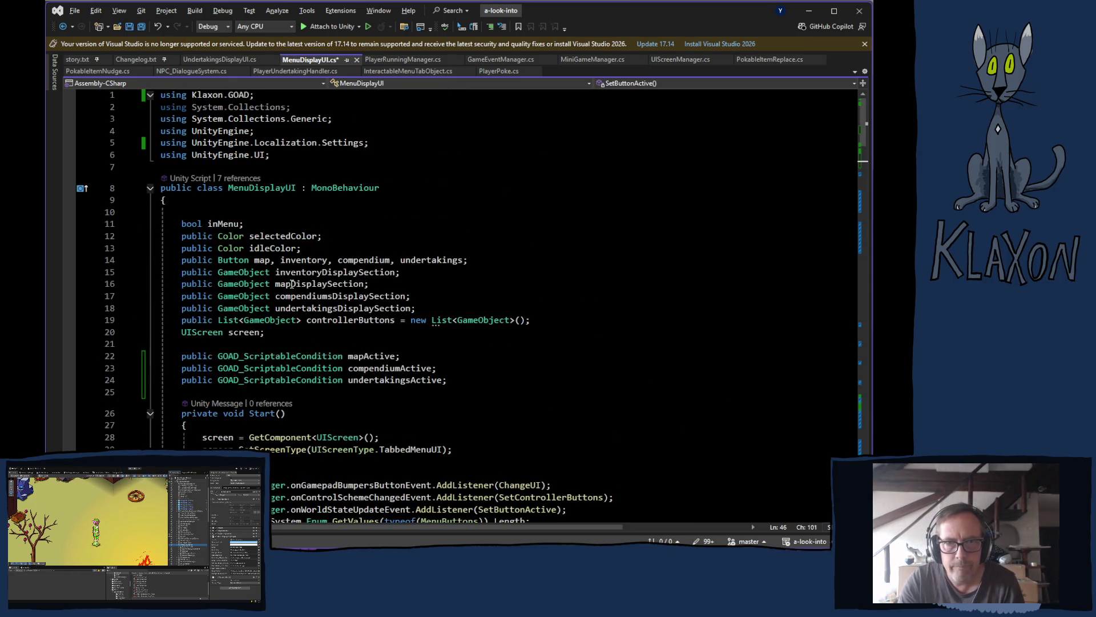
{"action": "double_click", "coordinate": [359, 384]}
{"action": "key", "text": "ctrl+c"}
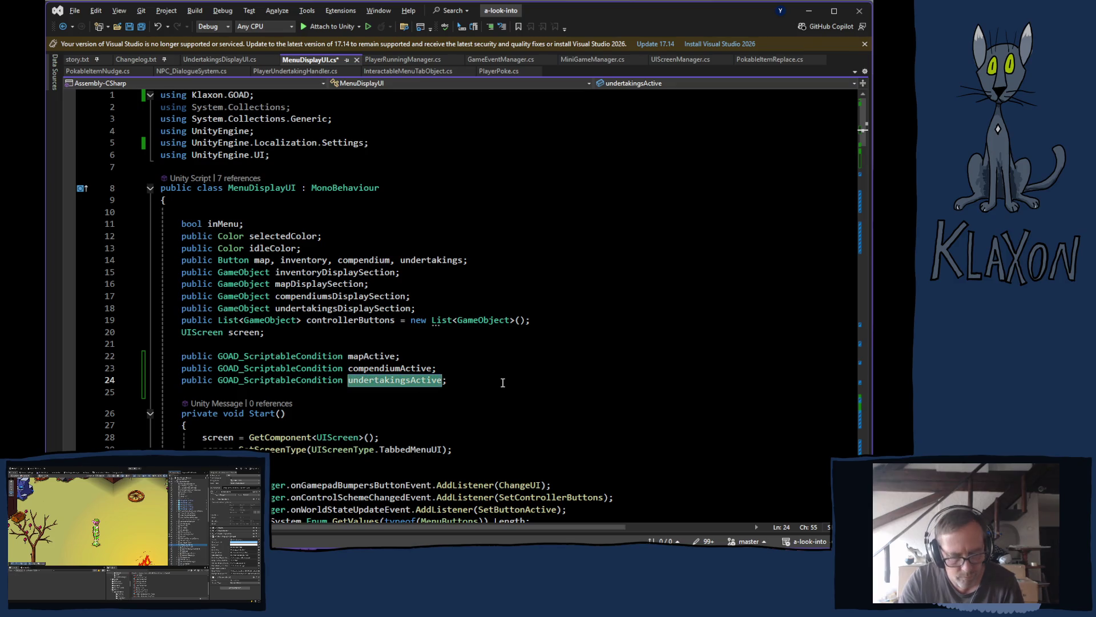
{"action": "scroll", "coordinate": [498, 370], "scroll_direction": "down", "scroll_amount": 7}
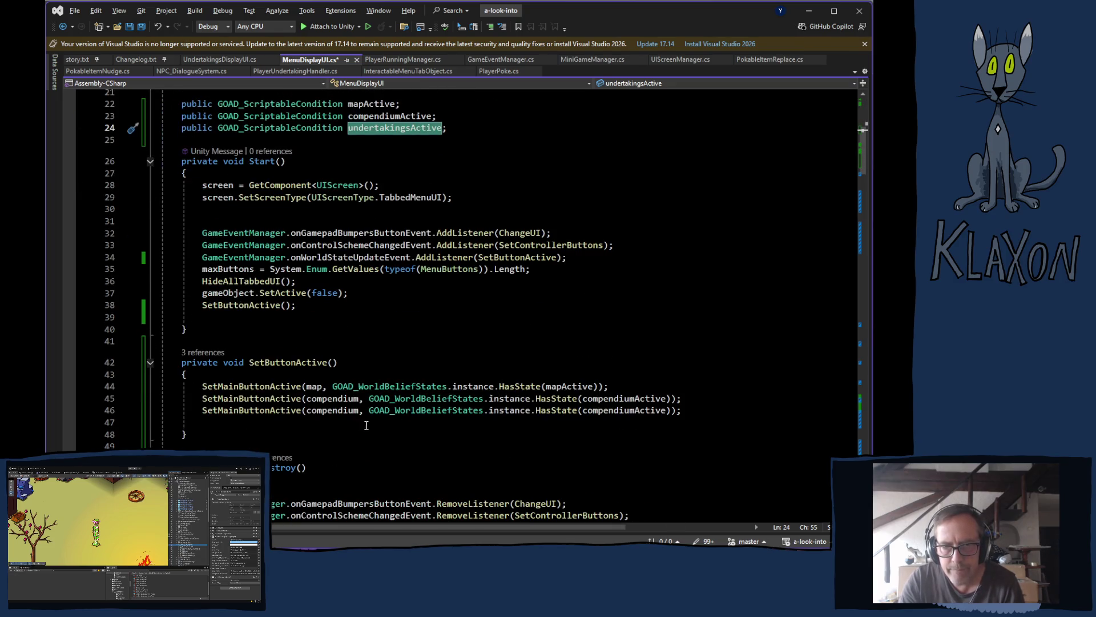
{"action": "double_click", "coordinate": [605, 409]}
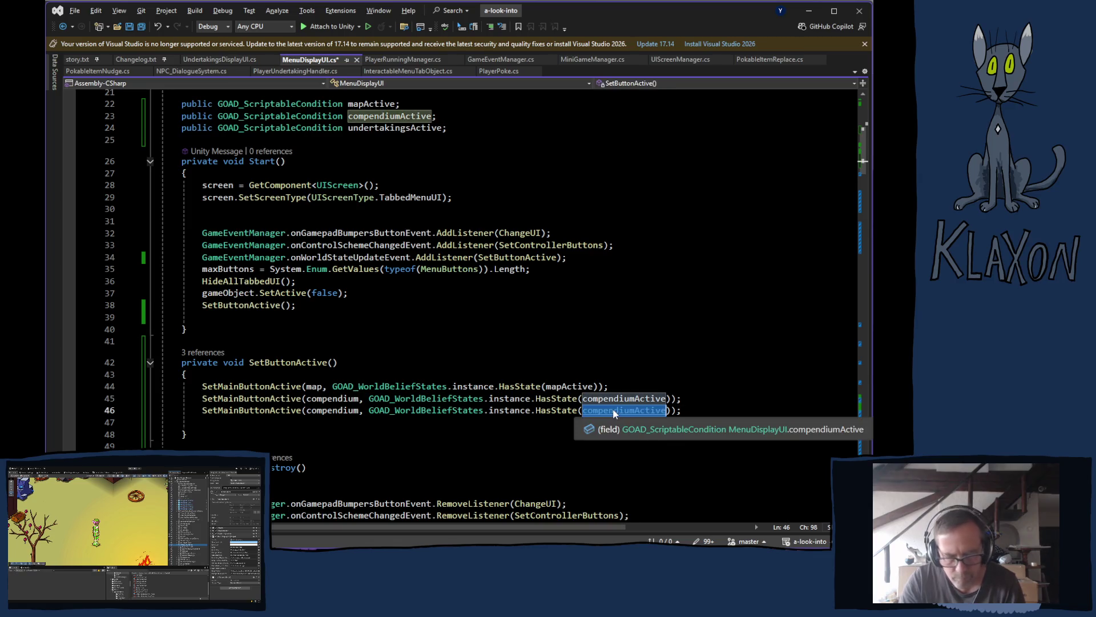
{"action": "key", "text": "ctrl+v"}
{"action": "double_click", "coordinate": [330, 410]}
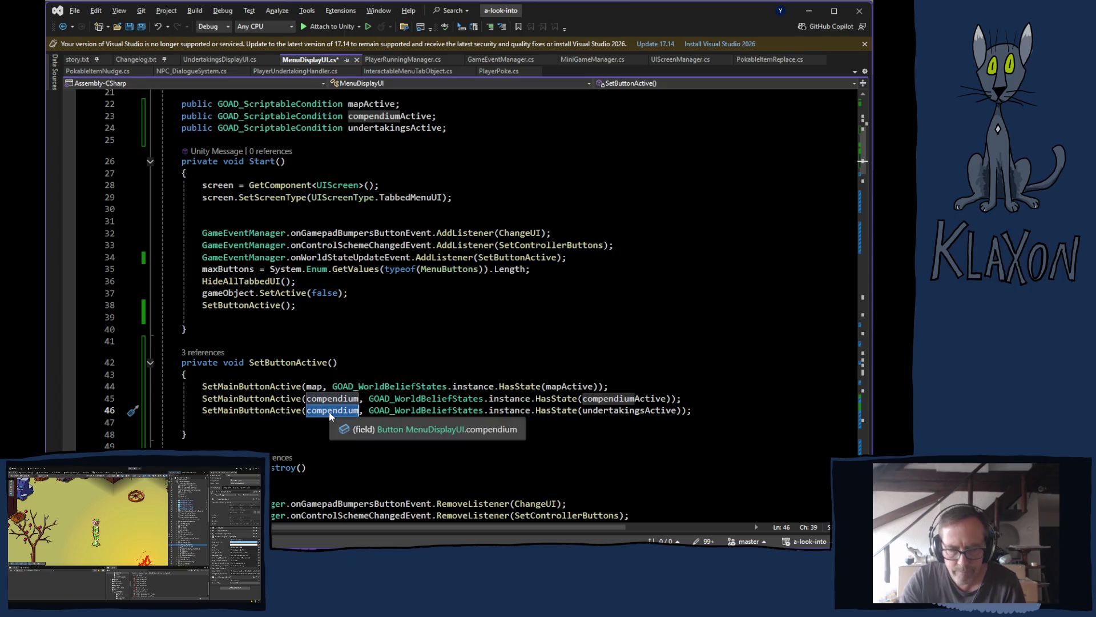
{"action": "type", "text": "under"}
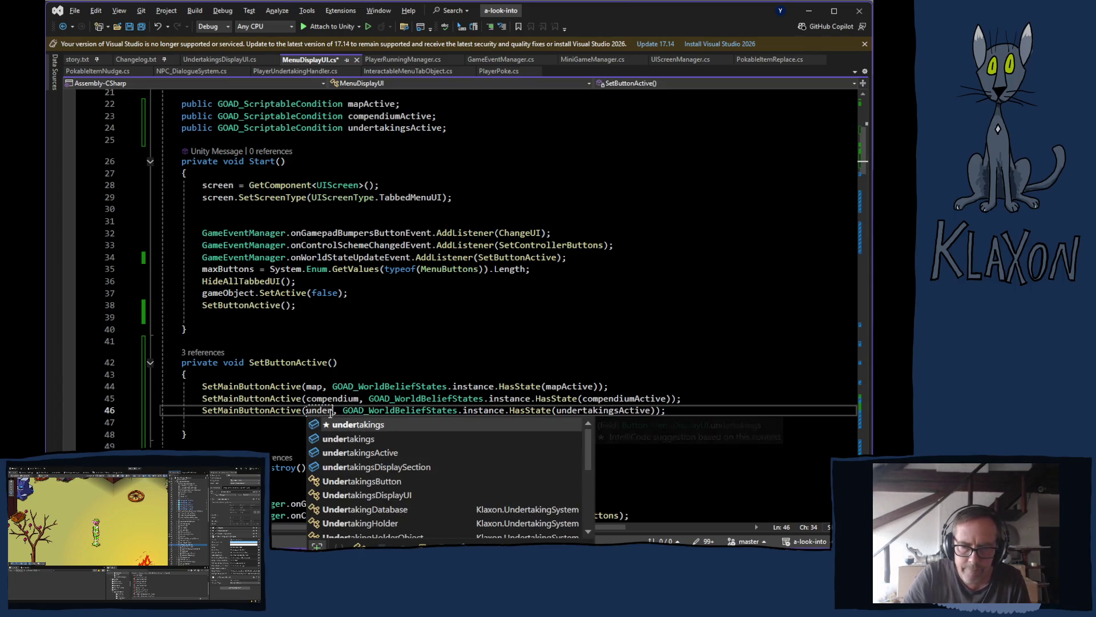
{"action": "key", "text": "Tab"}
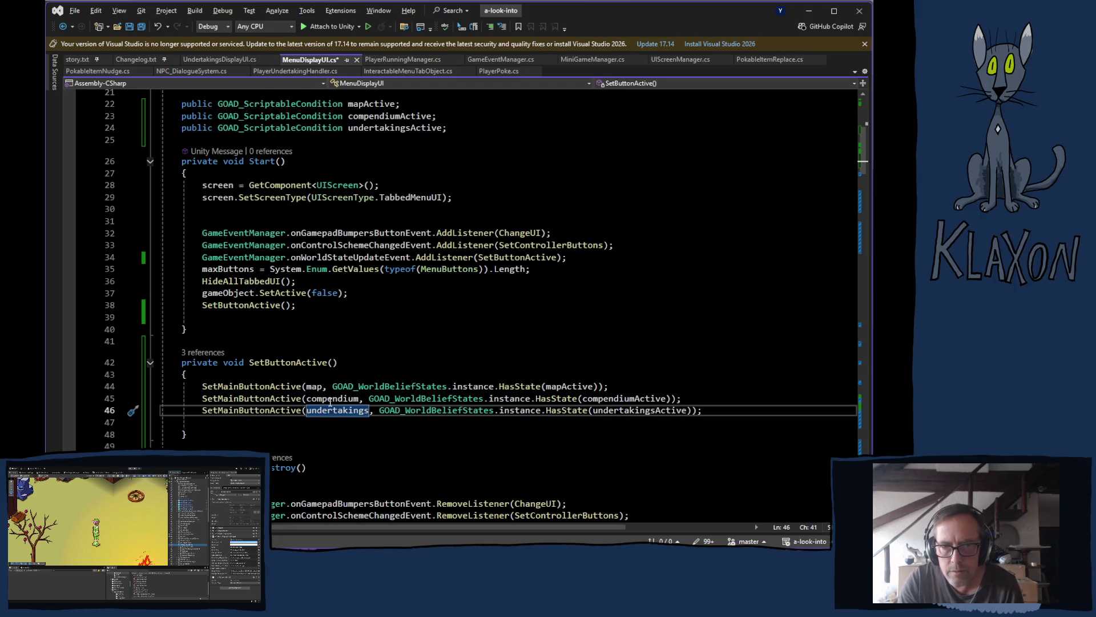
{"action": "left_click", "coordinate": [600, 398]}
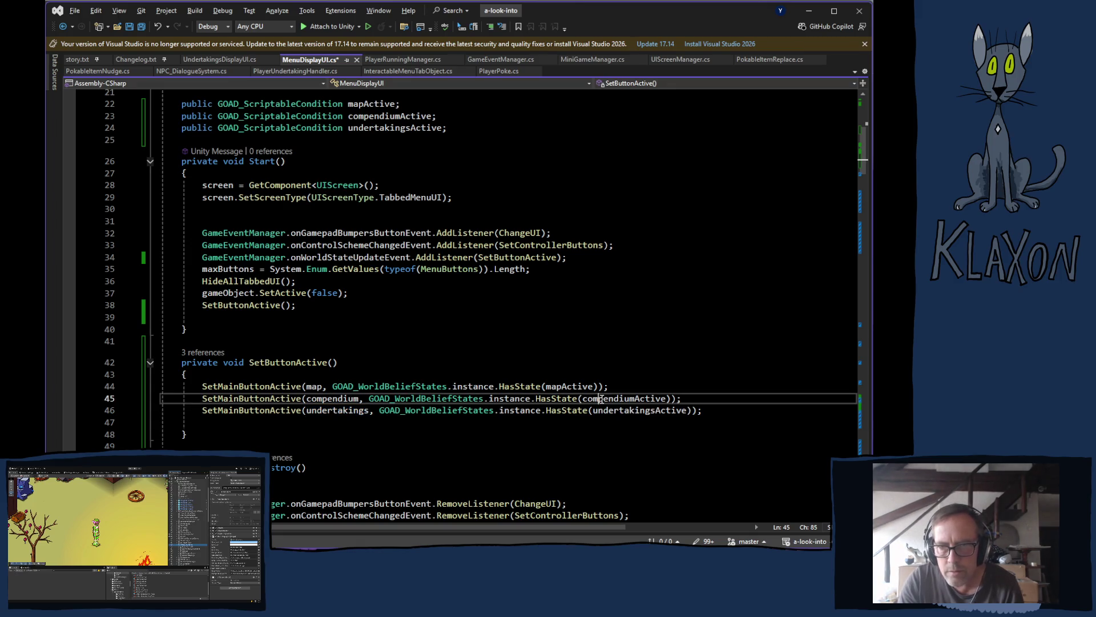
- Review the SetButtonActive checks and save MenuDisplayUI.cs
{"action": "scroll", "coordinate": [617, 410], "scroll_direction": "down", "scroll_amount": 1}
{"action": "scroll", "coordinate": [617, 410], "scroll_direction": "down", "scroll_amount": 20}
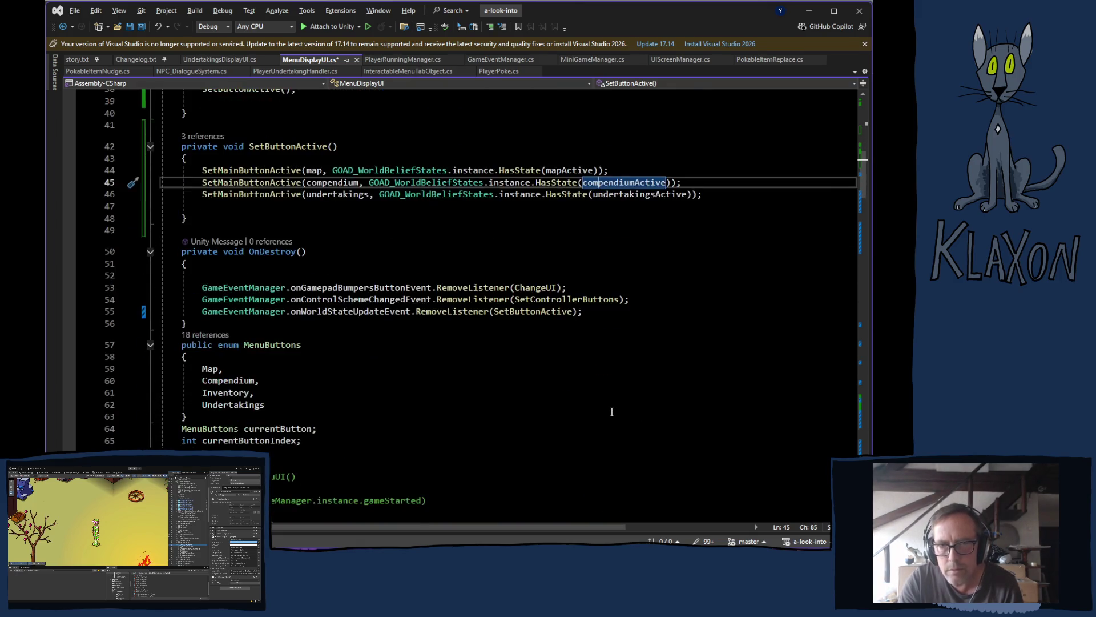
{"action": "scroll", "coordinate": [605, 408], "scroll_direction": "down", "scroll_amount": 20}
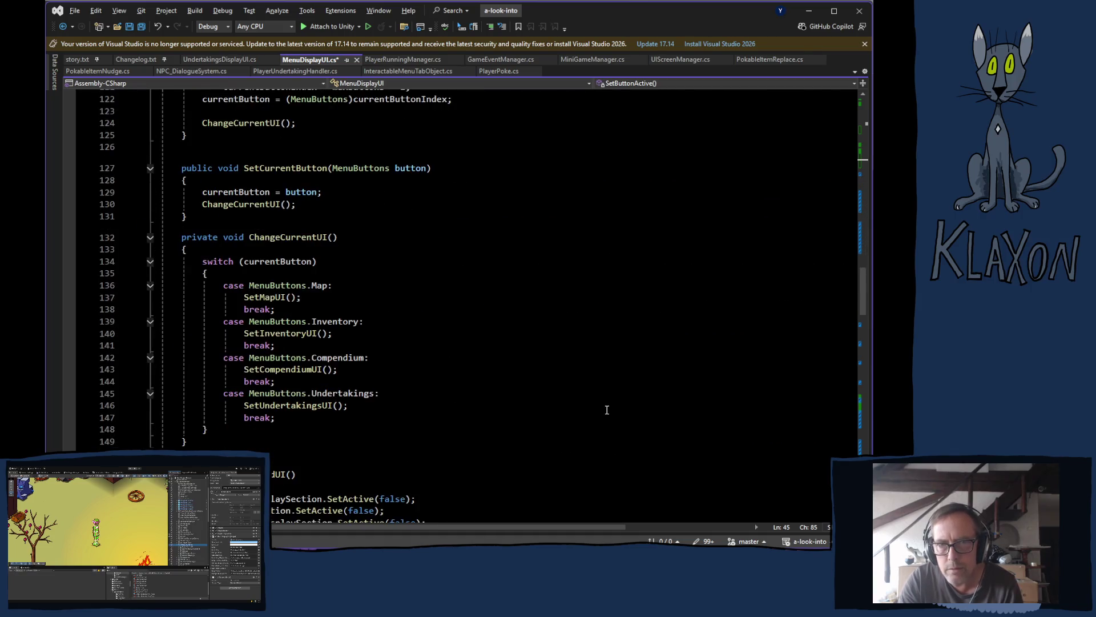
{"action": "scroll", "coordinate": [602, 407], "scroll_direction": "down", "scroll_amount": 16}
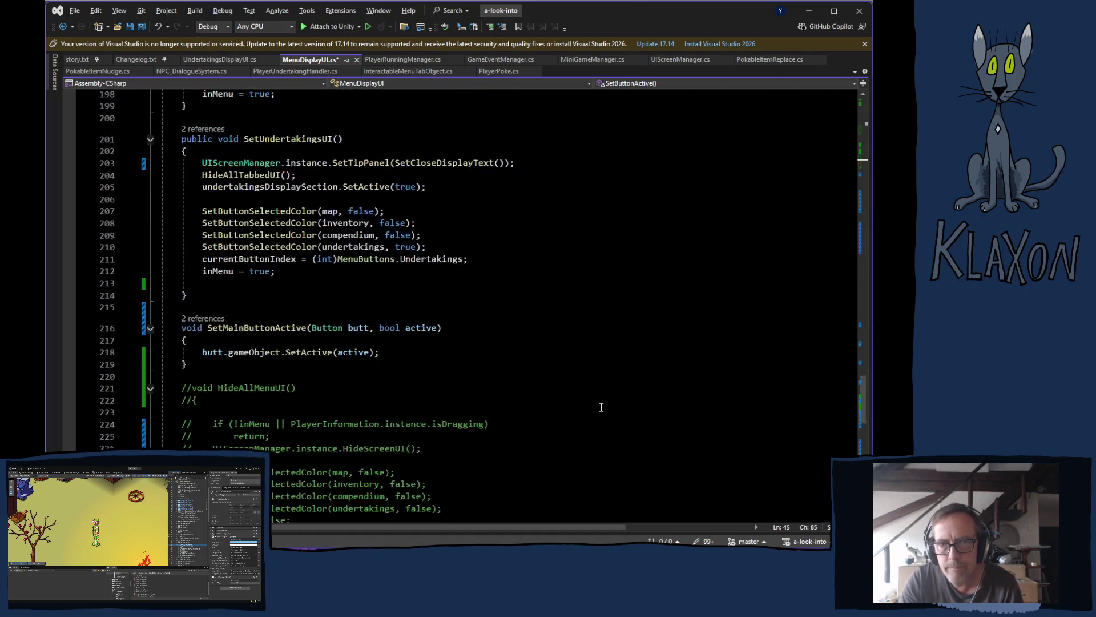
{"action": "scroll", "coordinate": [598, 406], "scroll_direction": "up", "scroll_amount": 20}
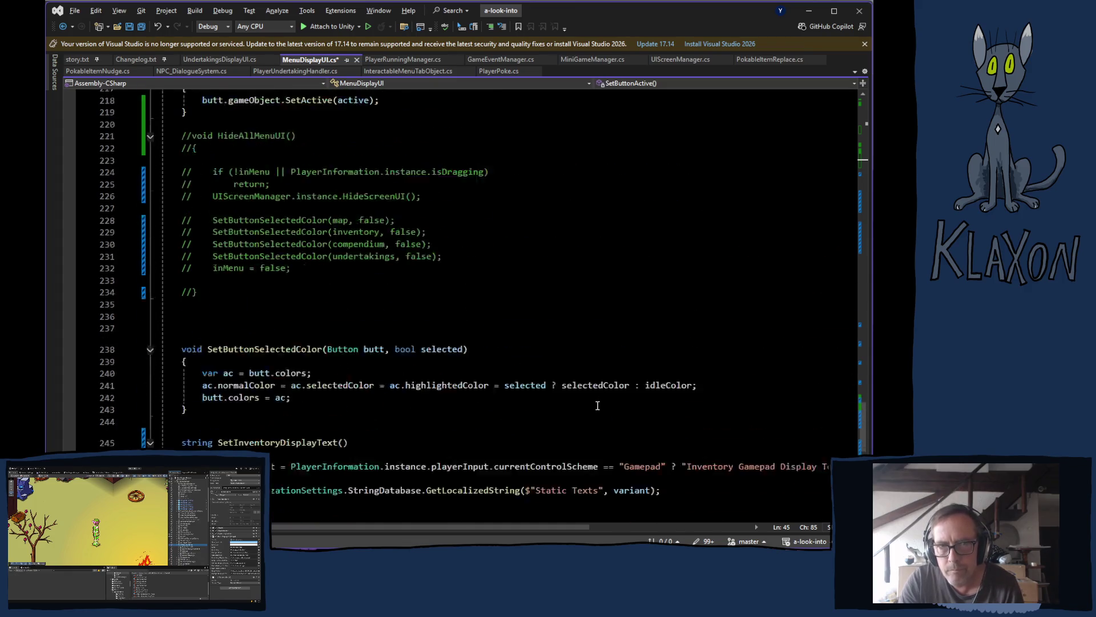
{"action": "scroll", "coordinate": [588, 397], "scroll_direction": "up", "scroll_amount": 8}
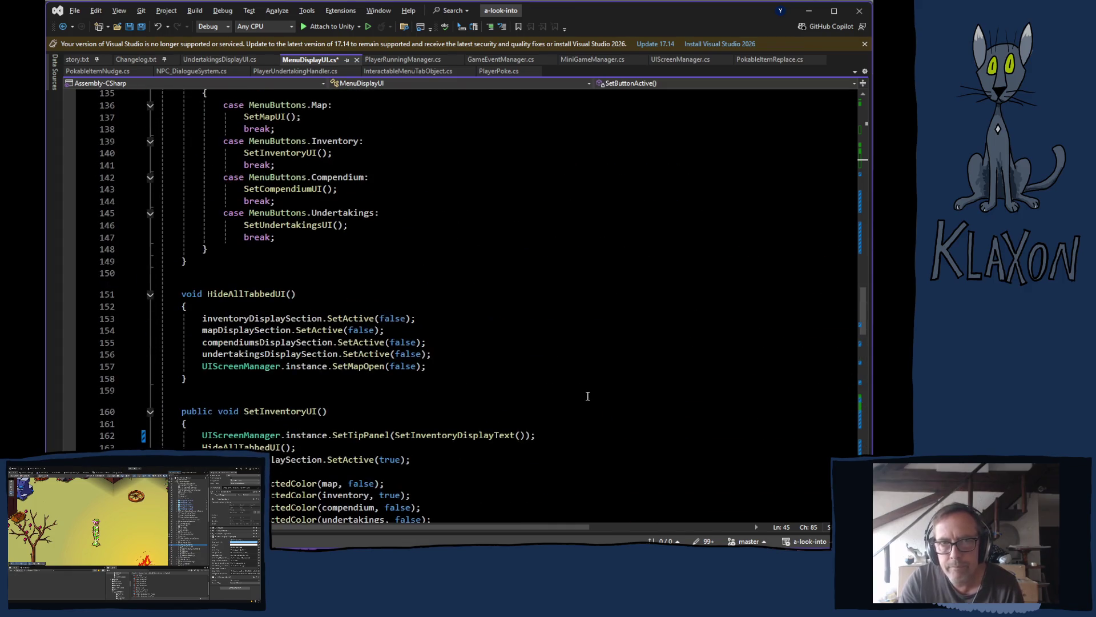
{"action": "key", "text": "ctrl+s"}
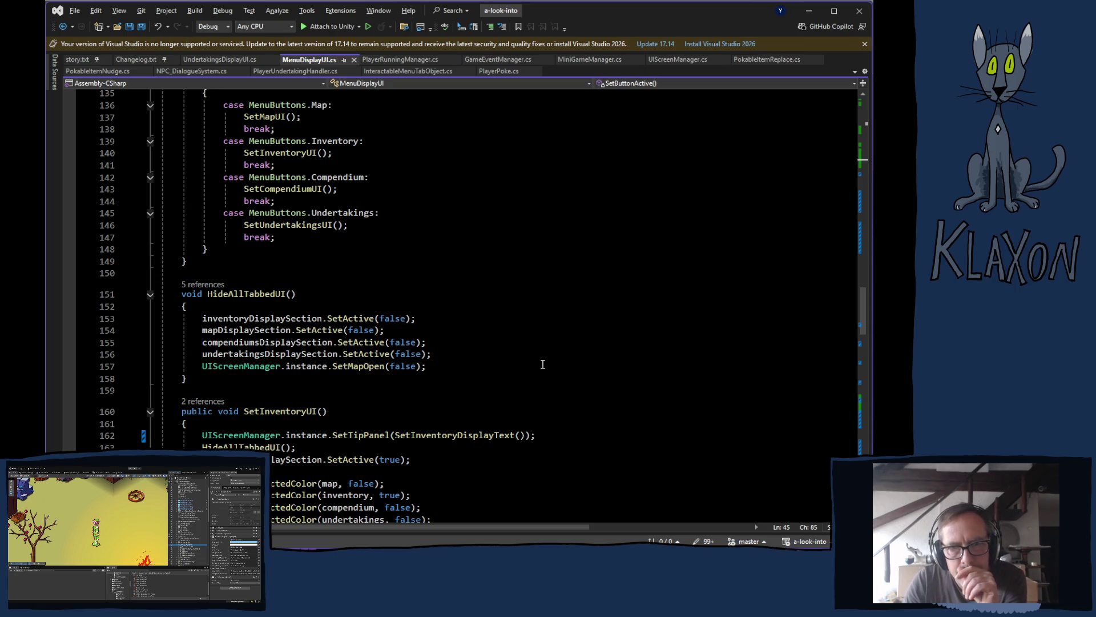
{"action": "scroll", "coordinate": [542, 364], "scroll_direction": "up", "scroll_amount": 20}
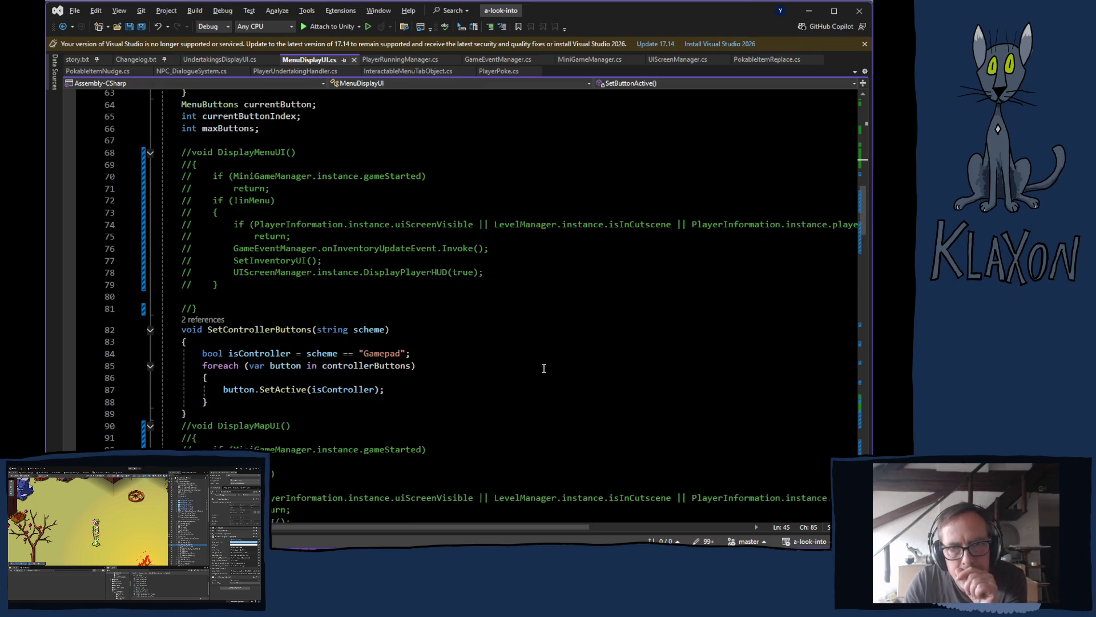
{"action": "scroll", "coordinate": [544, 371], "scroll_direction": "up", "scroll_amount": 5}
{"action": "scroll", "coordinate": [547, 368], "scroll_direction": "up", "scroll_amount": 2}
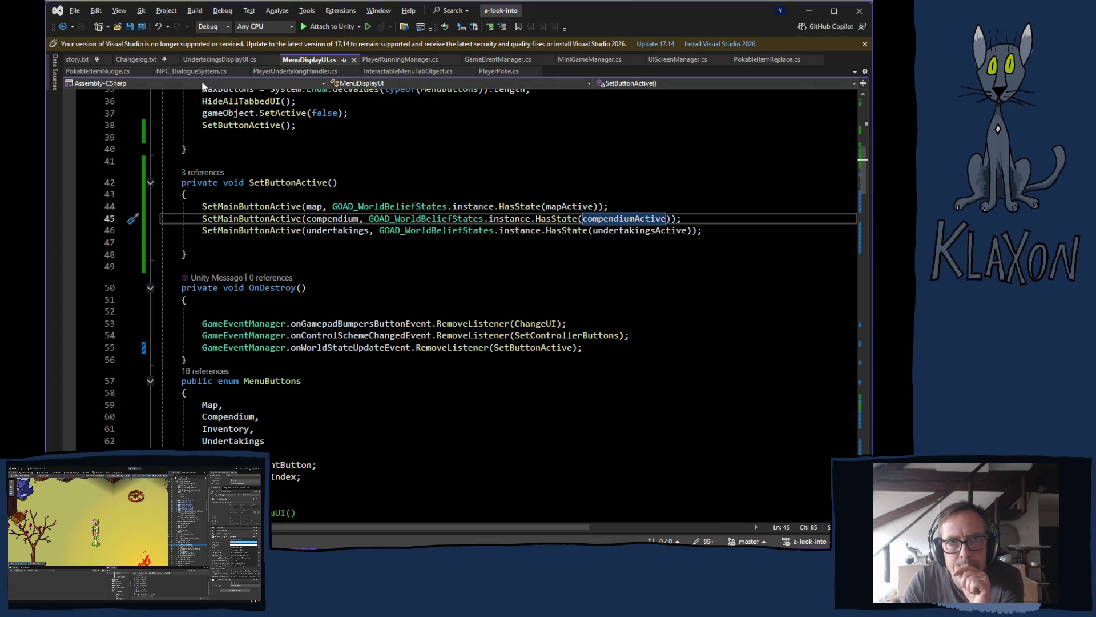
- Open QI_Inventory.cs from the PlayerManager's Inventory component
{"action": "left_click", "coordinate": [267, 71]}
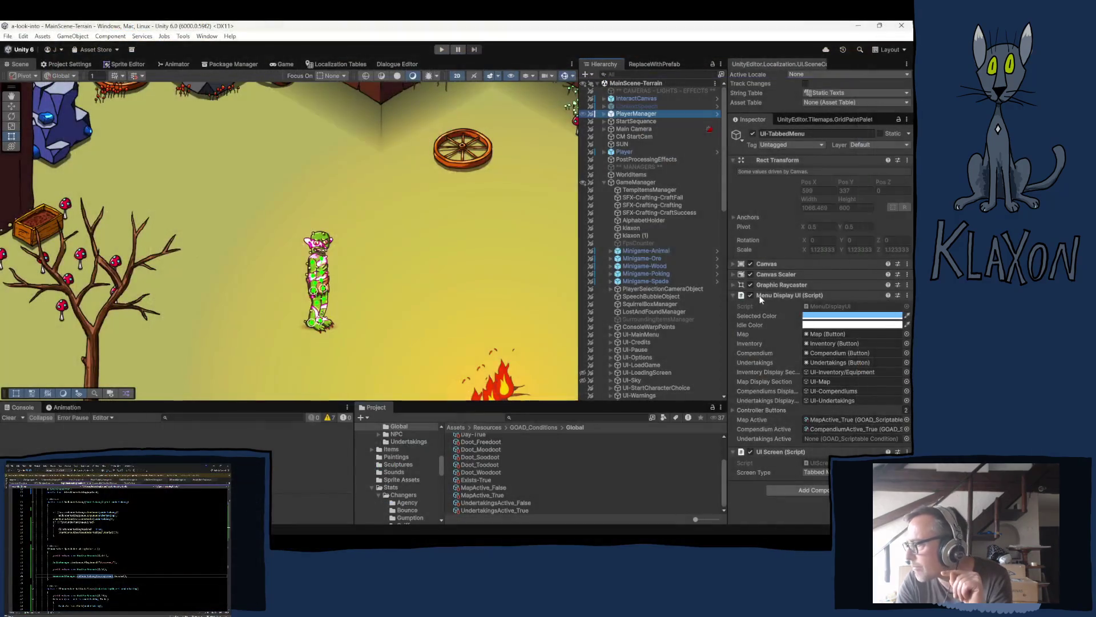
{"action": "left_click", "coordinate": [773, 215]}
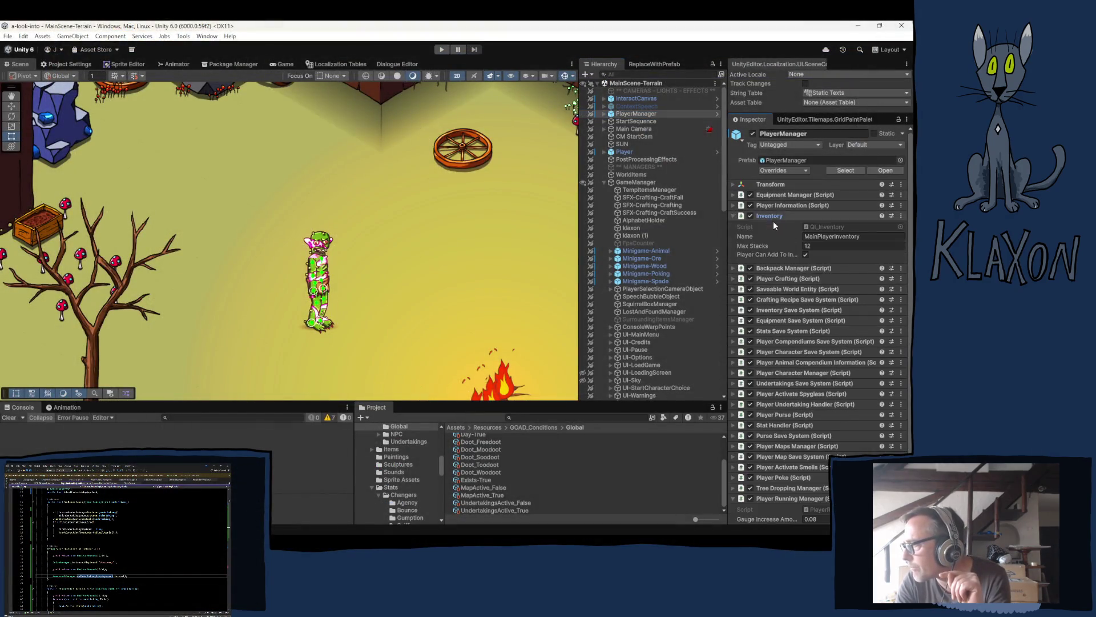
{"action": "double_click", "coordinate": [823, 226]}
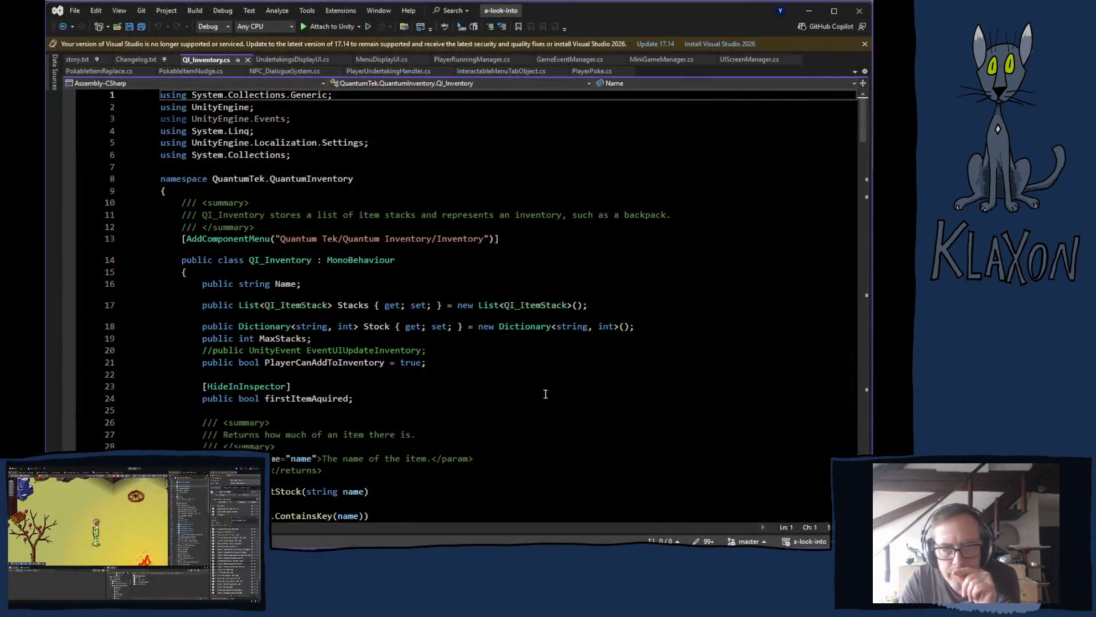
{"action": "scroll", "coordinate": [500, 402], "scroll_direction": "down", "scroll_amount": 20}
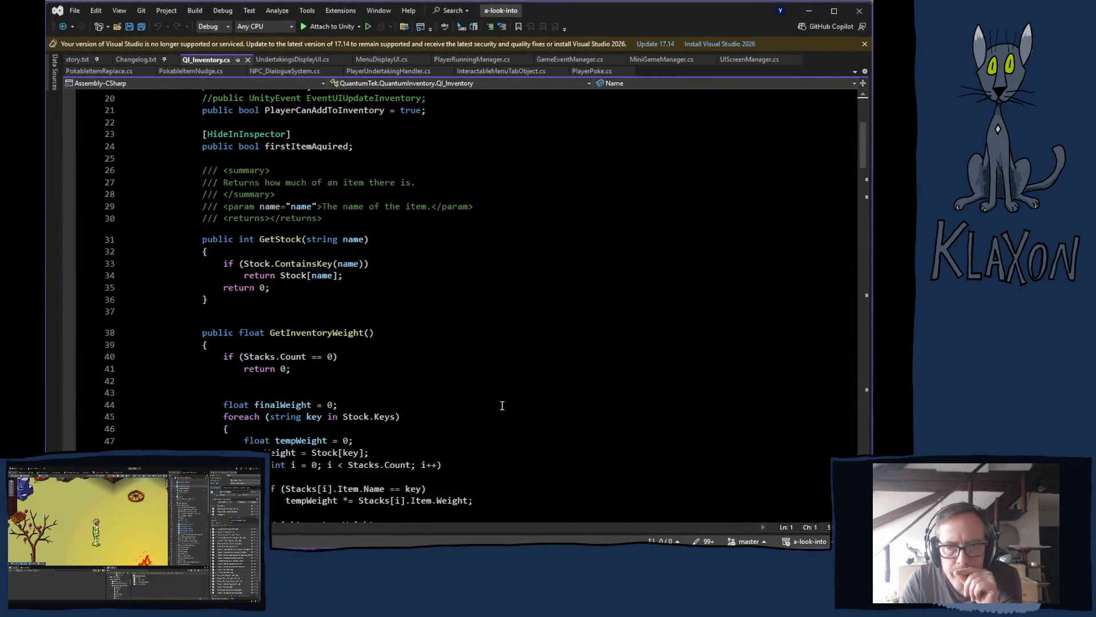
- Highlight every use of firstItemAquired in QI_Inventory to see where AddItem sets it
{"action": "scroll", "coordinate": [499, 402], "scroll_direction": "down", "scroll_amount": 15}
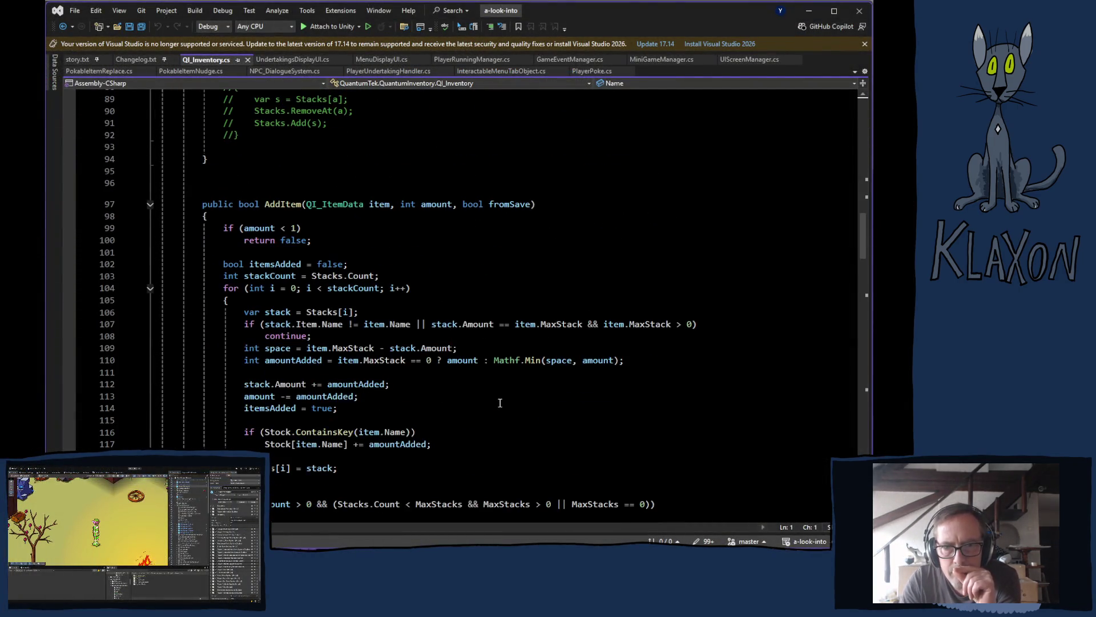
{"action": "scroll", "coordinate": [504, 401], "scroll_direction": "down", "scroll_amount": 6}
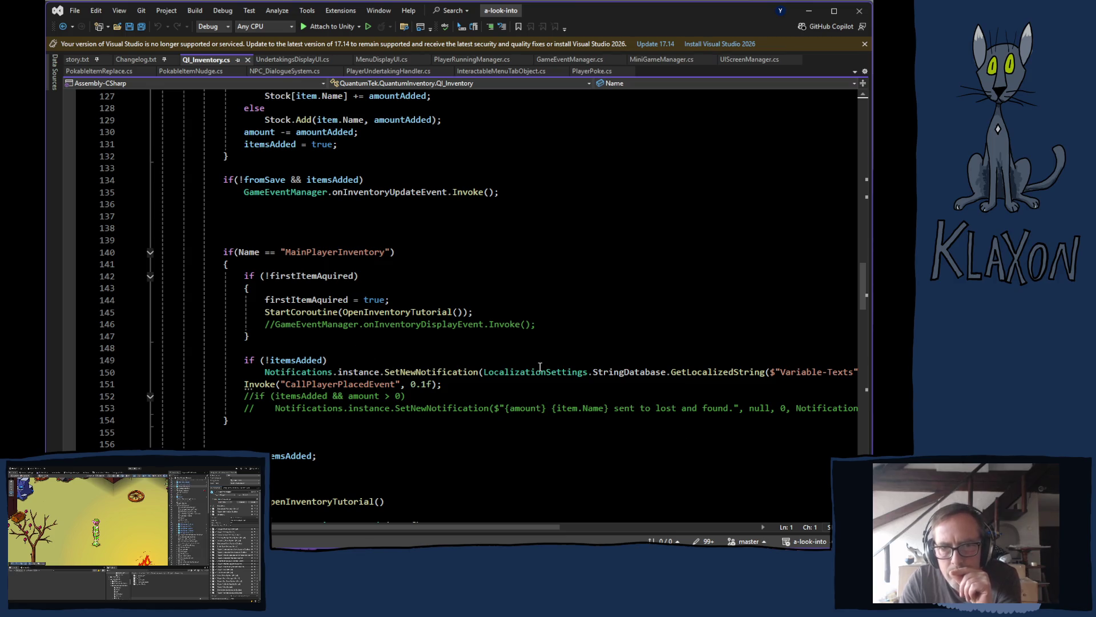
{"action": "scroll", "coordinate": [520, 364], "scroll_direction": "down", "scroll_amount": 1}
{"action": "scroll", "coordinate": [508, 370], "scroll_direction": "up", "scroll_amount": 6}
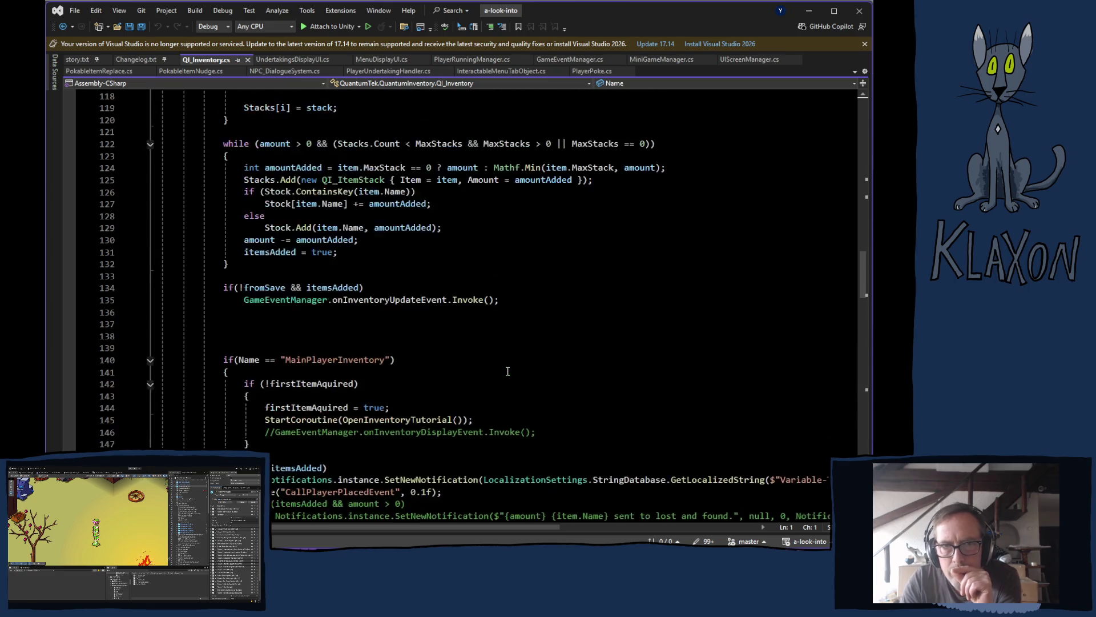
{"action": "scroll", "coordinate": [479, 370], "scroll_direction": "up", "scroll_amount": 12}
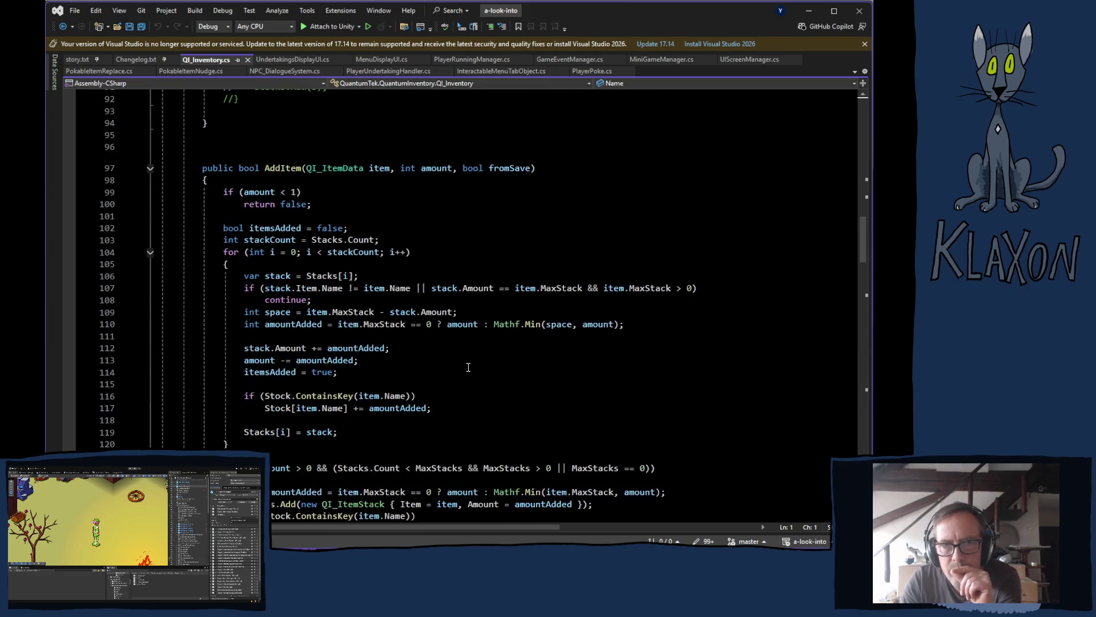
{"action": "scroll", "coordinate": [466, 369], "scroll_direction": "up", "scroll_amount": 15}
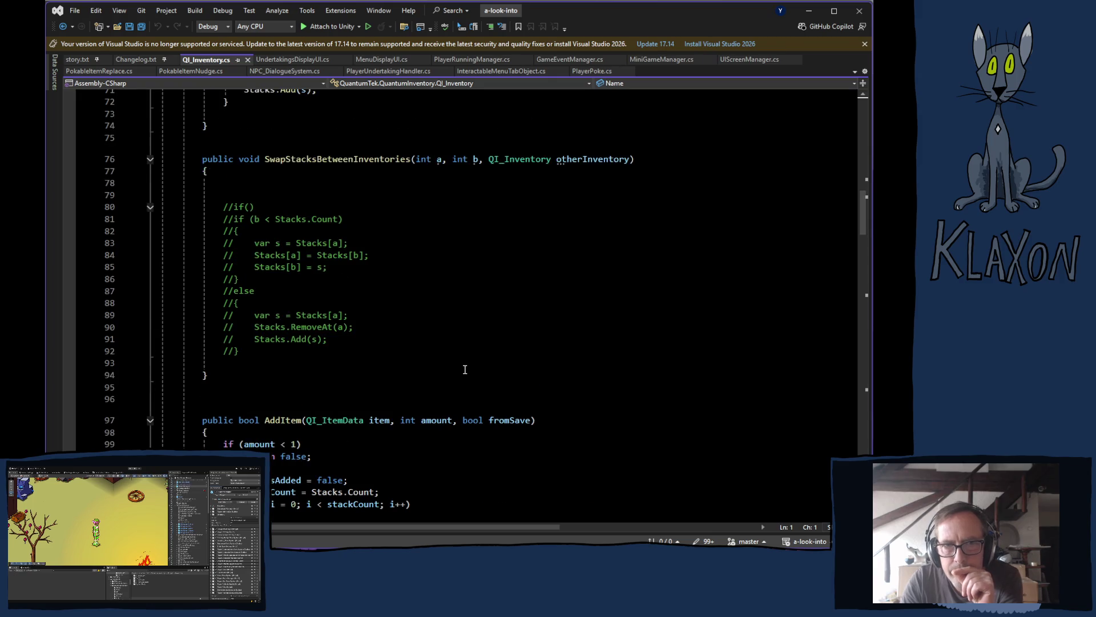
{"action": "scroll", "coordinate": [462, 371], "scroll_direction": "up", "scroll_amount": 7}
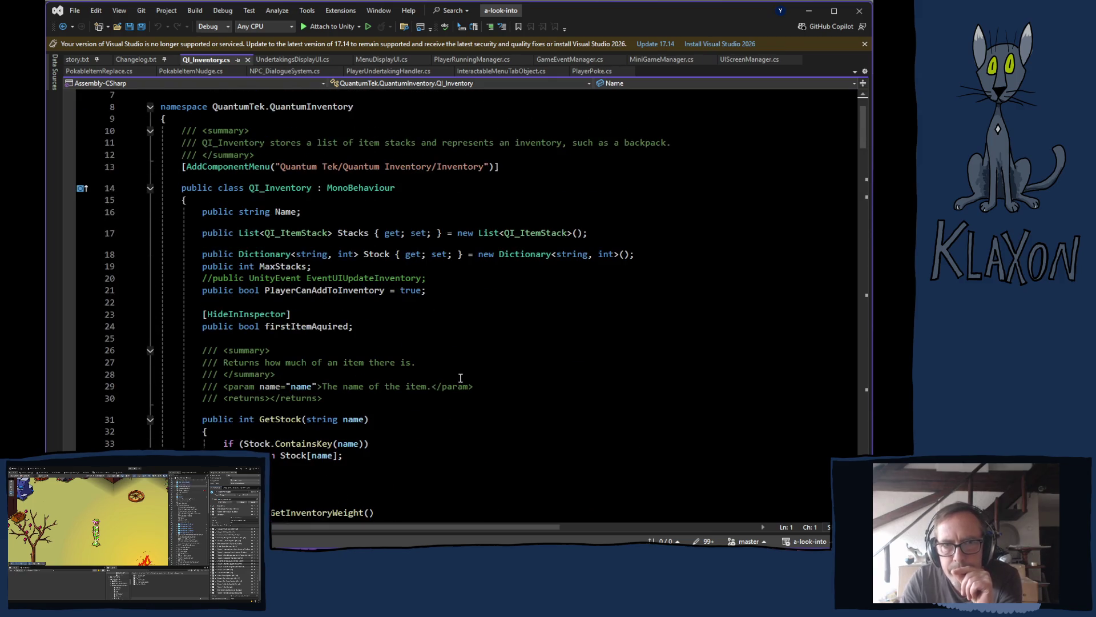
{"action": "scroll", "coordinate": [465, 374], "scroll_direction": "up", "scroll_amount": 1}
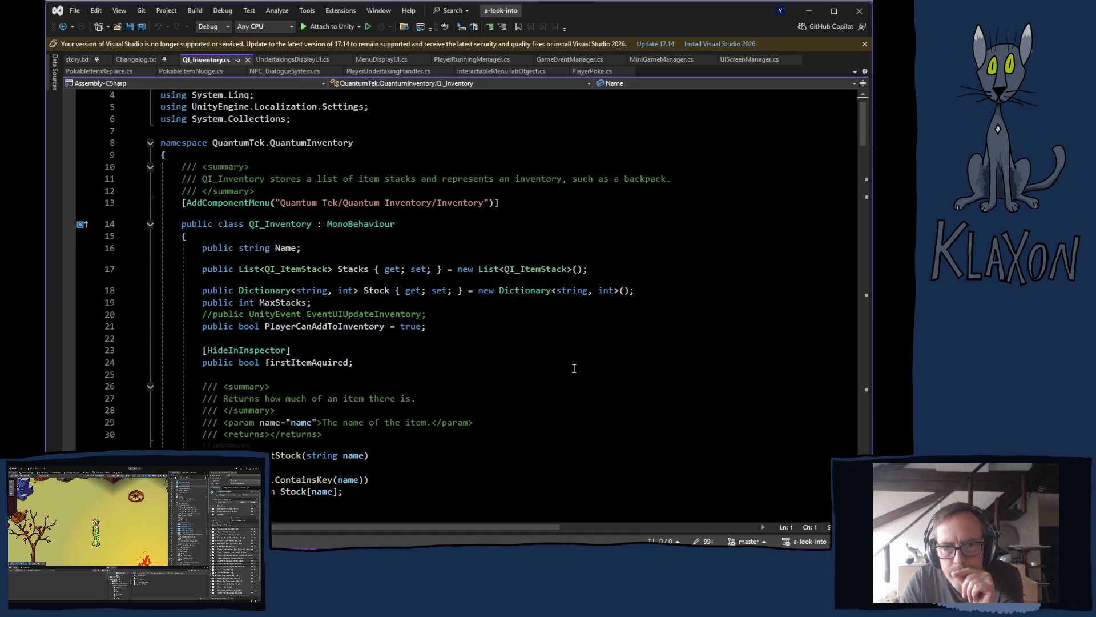
{"action": "left_click", "coordinate": [307, 362]}
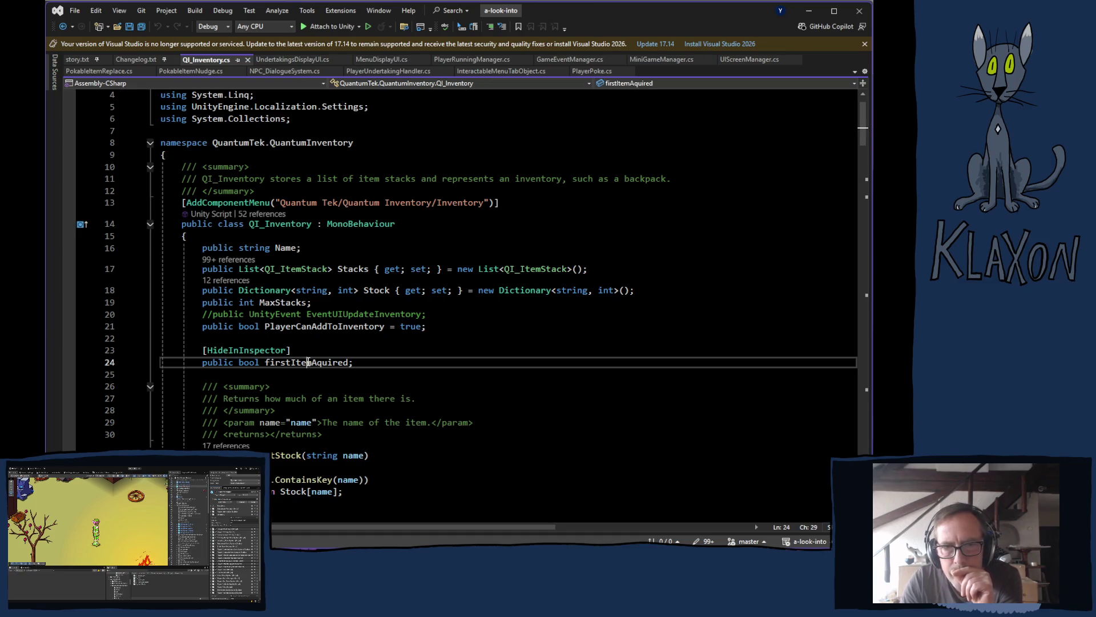
{"action": "scroll", "coordinate": [495, 426], "scroll_direction": "down", "scroll_amount": 20}
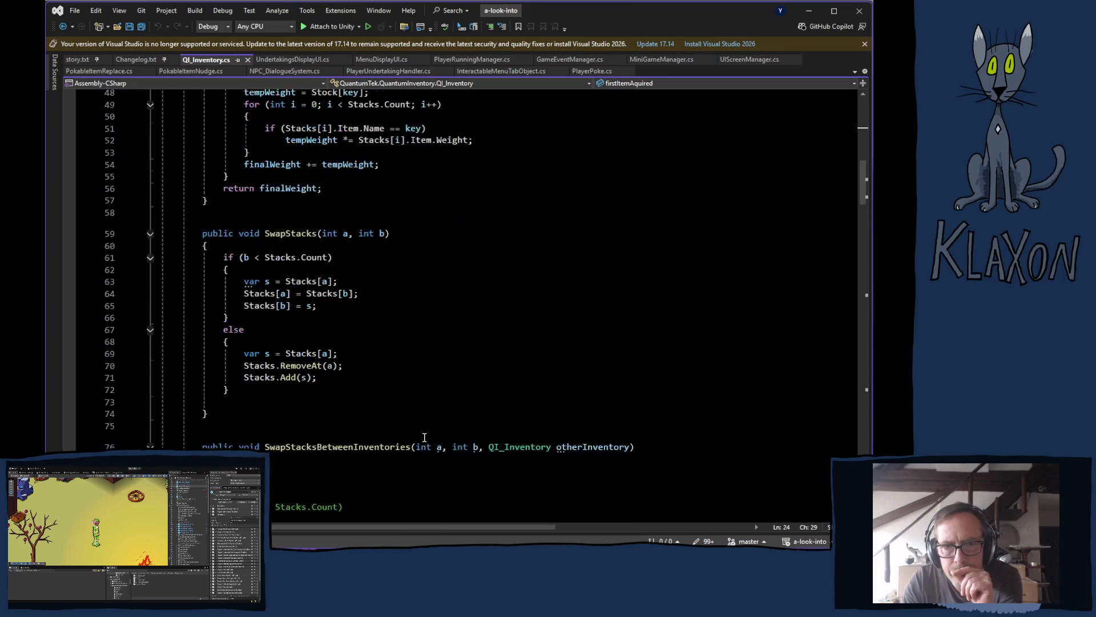
{"action": "scroll", "coordinate": [423, 438], "scroll_direction": "down", "scroll_amount": 20}
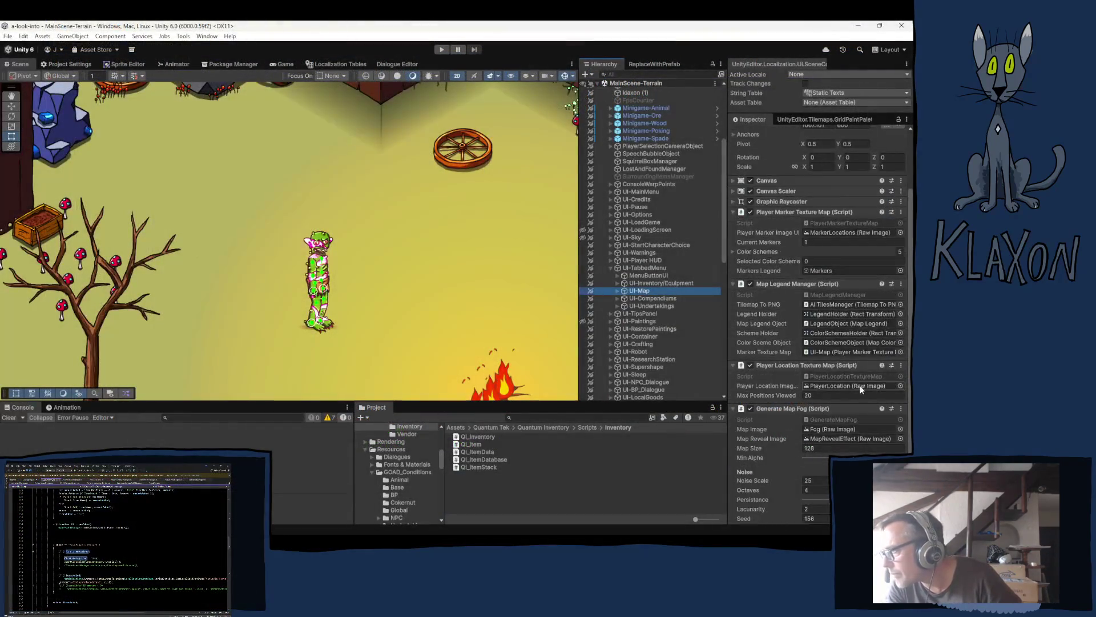
- Select UI-TabbedMenu in the Hierarchy to show its Menu Display UI component
{"action": "scroll", "coordinate": [778, 429], "scroll_direction": "down", "scroll_amount": 2}
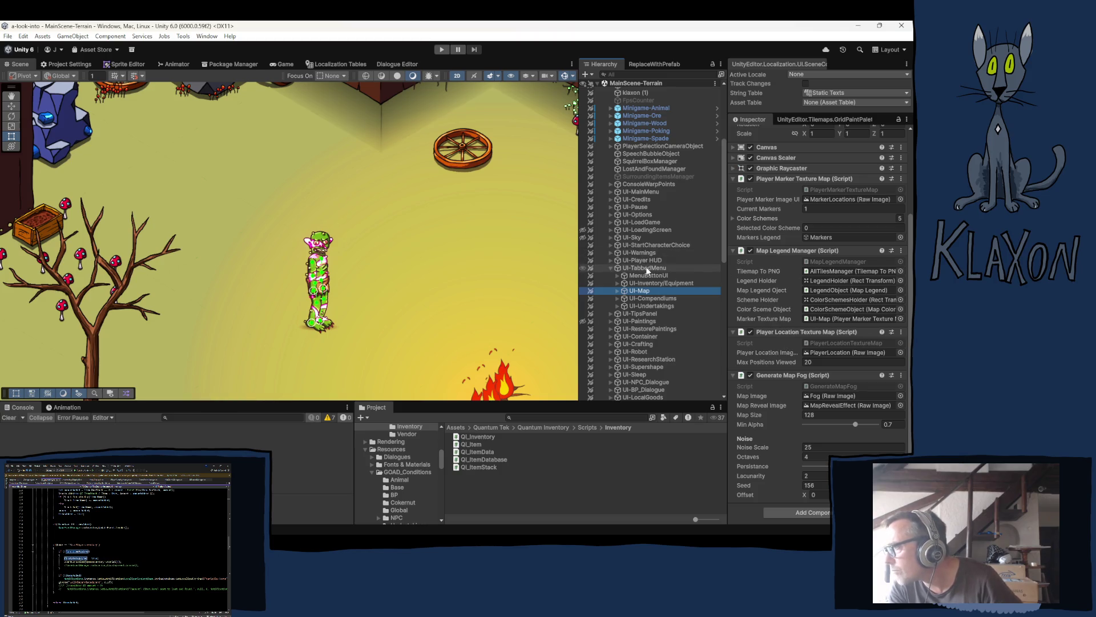
{"action": "left_click", "coordinate": [642, 268]}
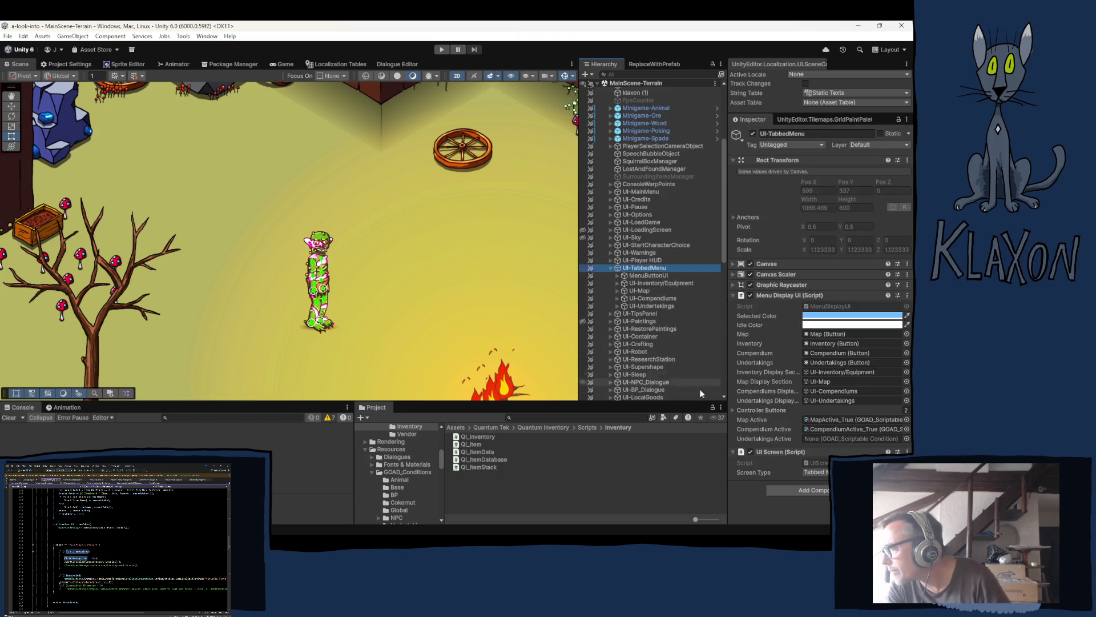
- Assign UndertakingsActive_True from the Global folder to the Undertakings Active field
{"action": "left_click", "coordinate": [826, 429]}
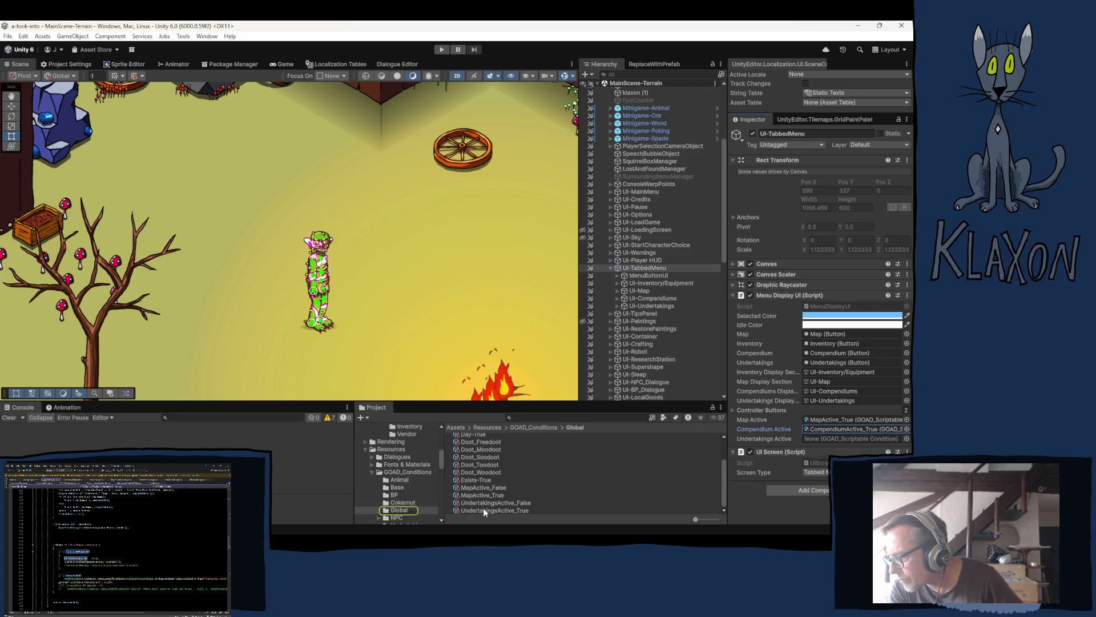
{"action": "left_click_drag", "start_coordinate": [483, 508], "coordinate": [816, 437]}
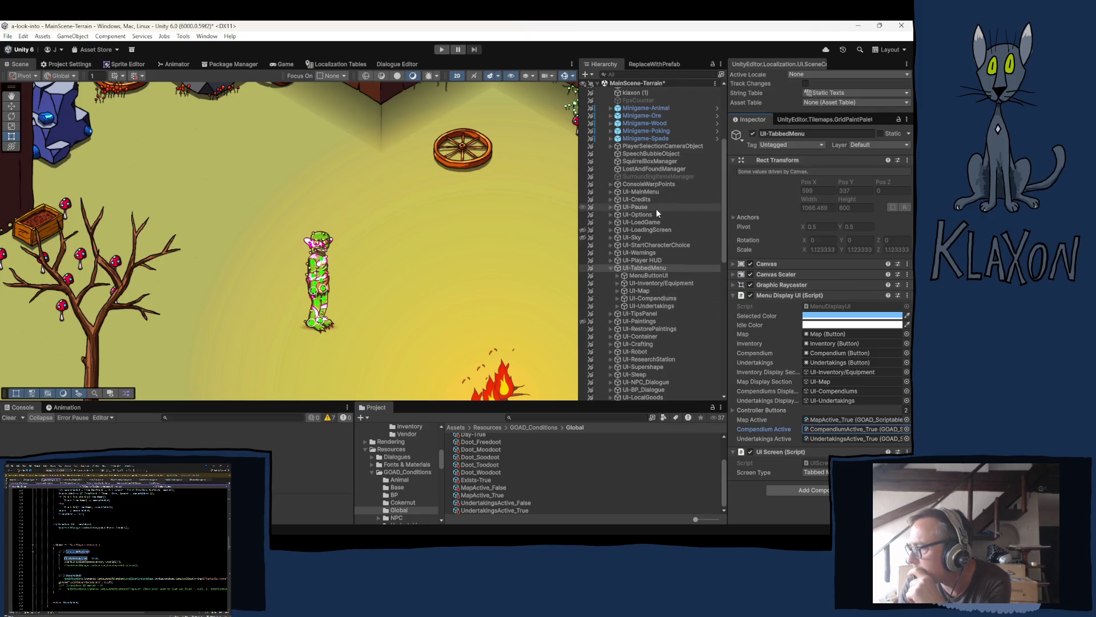
{"action": "scroll", "coordinate": [655, 207], "scroll_direction": "up", "scroll_amount": 4}
{"action": "left_click", "coordinate": [634, 154]}
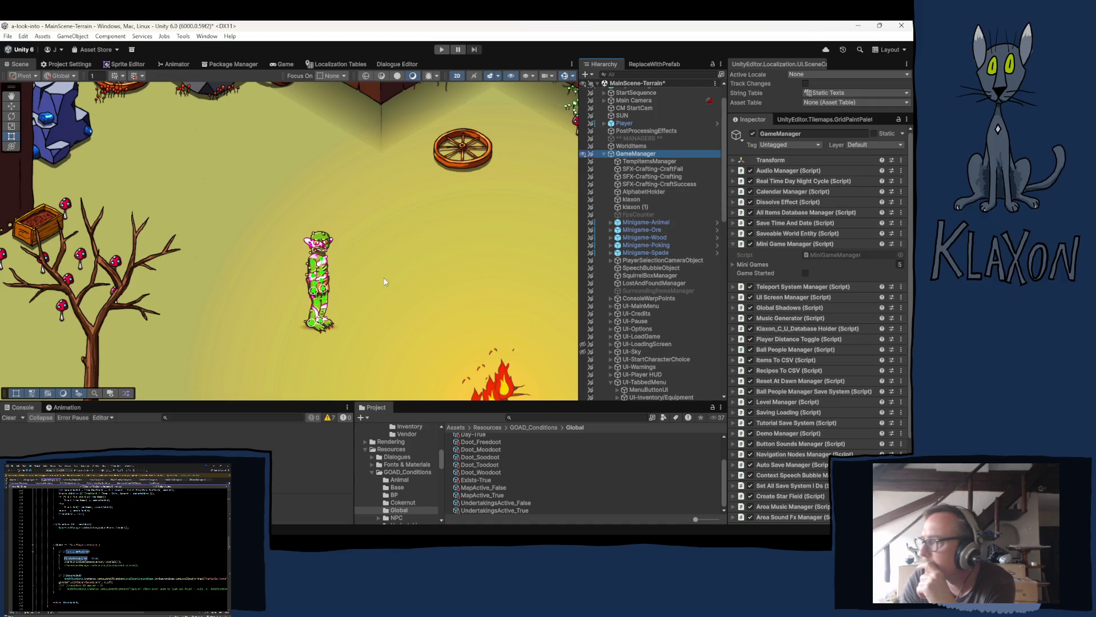
- Scroll through GameManager's components, then return to UIScreenManager.cs in Visual Studio
{"action": "scroll", "coordinate": [792, 354], "scroll_direction": "down", "scroll_amount": 4}
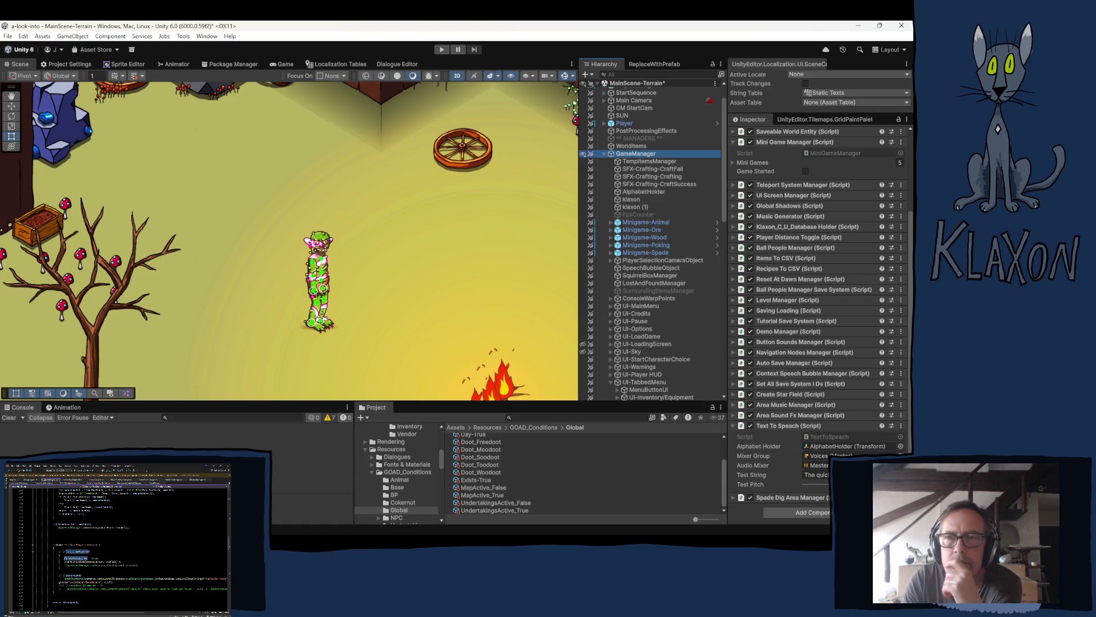
{"action": "key", "text": "alt+Tab"}
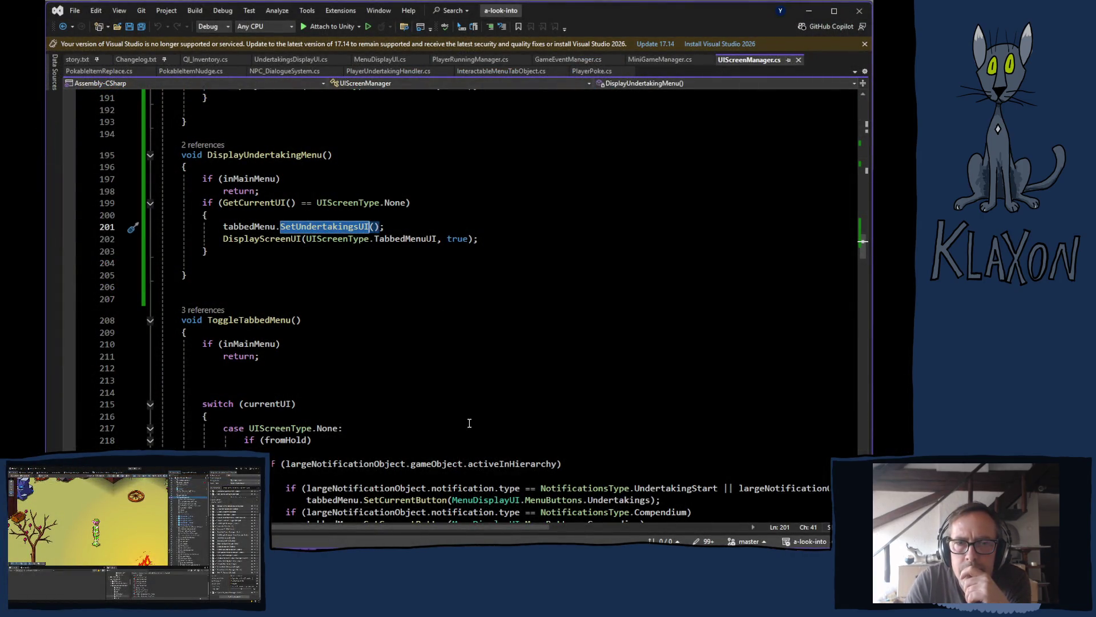
- Jump with F12 to MenuDisplayUI and compare the SetMapUI and SetCompendiumUI methods
{"action": "scroll", "coordinate": [470, 425], "scroll_direction": "down", "scroll_amount": 20}
{"action": "key", "text": "F12"}
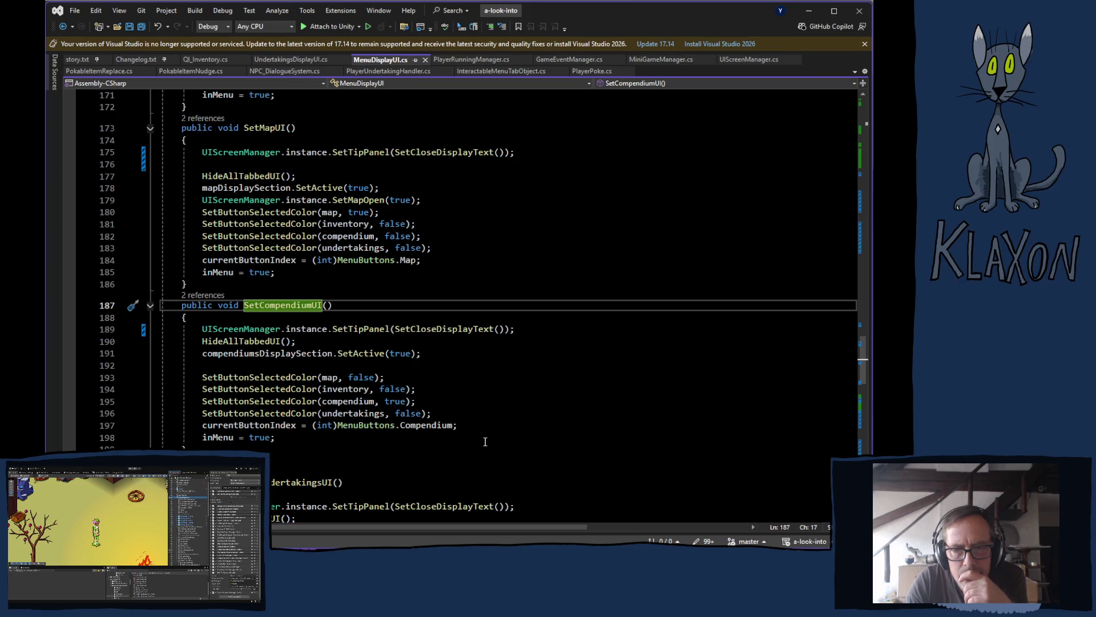
{"action": "scroll", "coordinate": [485, 441], "scroll_direction": "down", "scroll_amount": 4}
{"action": "scroll", "coordinate": [473, 451], "scroll_direction": "up", "scroll_amount": 6}
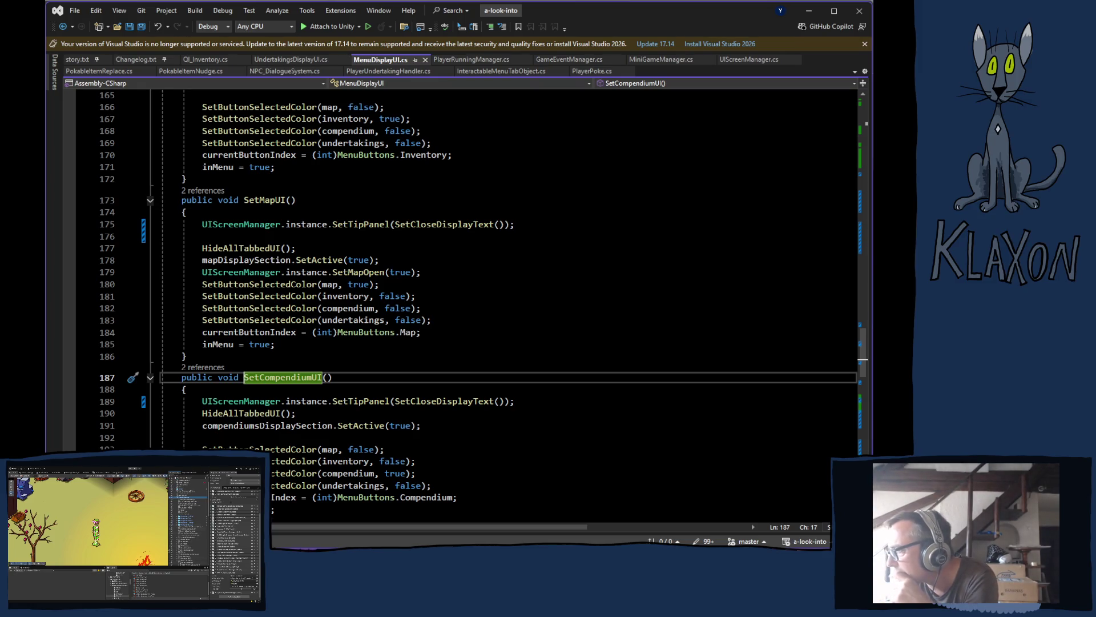
- Back in Unity, select WorlObjectsHolder in the Hierarchy
{"action": "key", "text": "alt+Tab"}
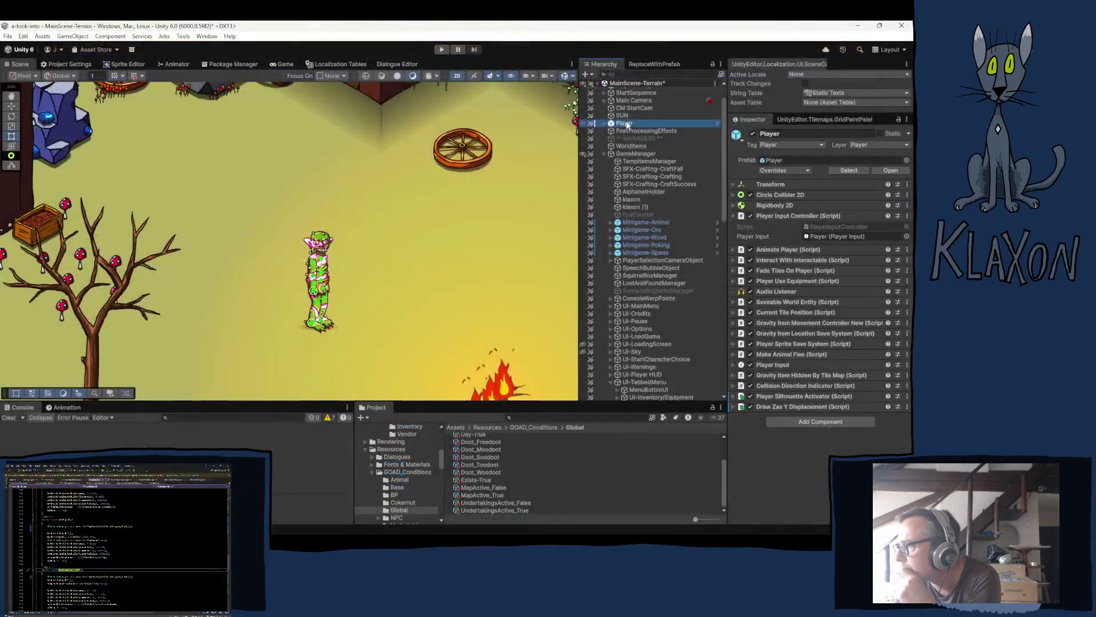
{"action": "scroll", "coordinate": [643, 325], "scroll_direction": "down", "scroll_amount": 10}
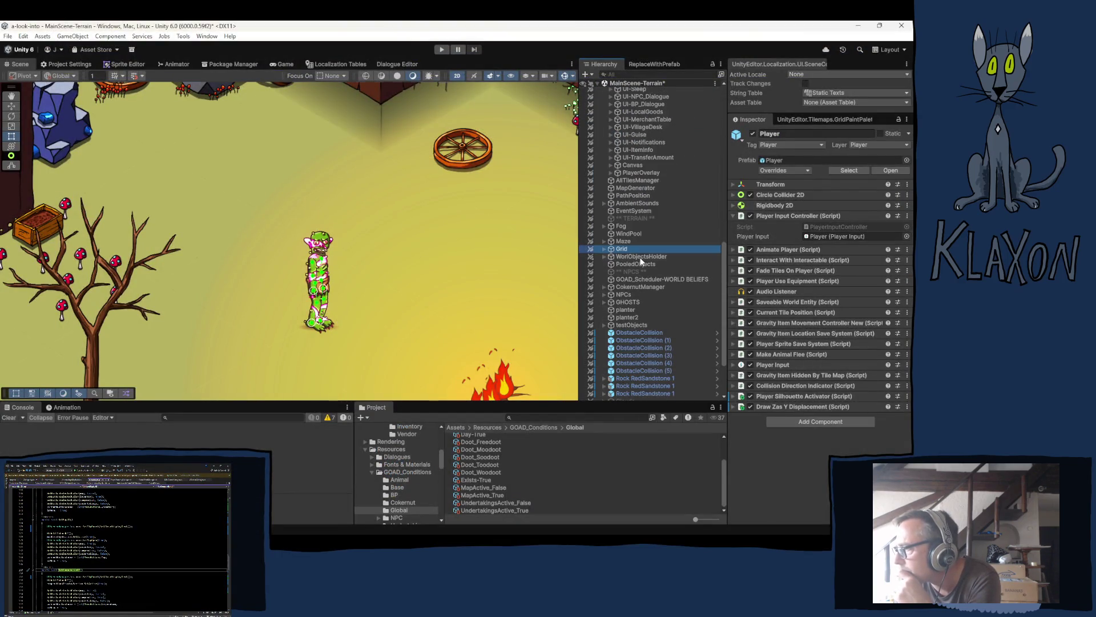
{"action": "left_click", "coordinate": [640, 257]}
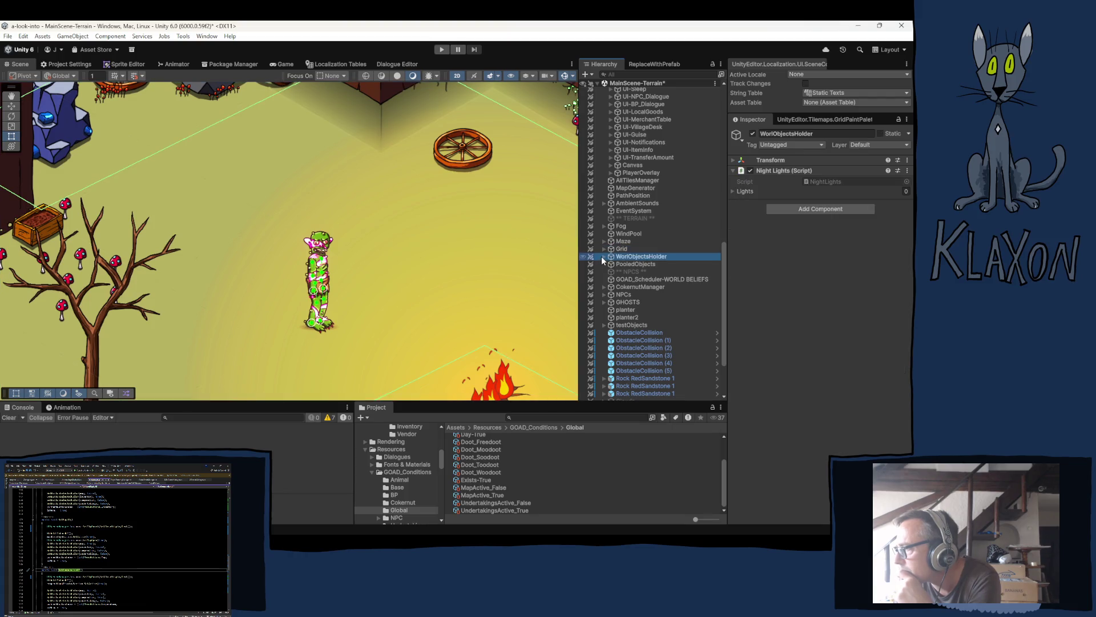
- Add a GOAD_Scheduler-WORLD BELIEFS condition using UndertakingsActive_False, renaming Compendium to Undertaking
{"action": "left_click", "coordinate": [636, 279]}
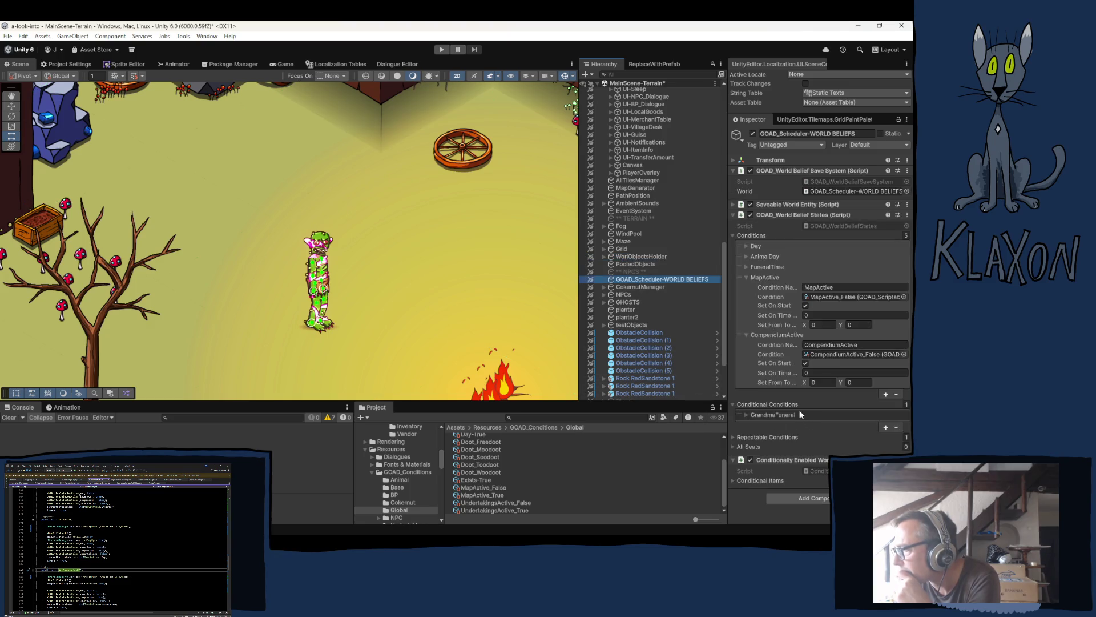
{"action": "left_click", "coordinate": [886, 395]}
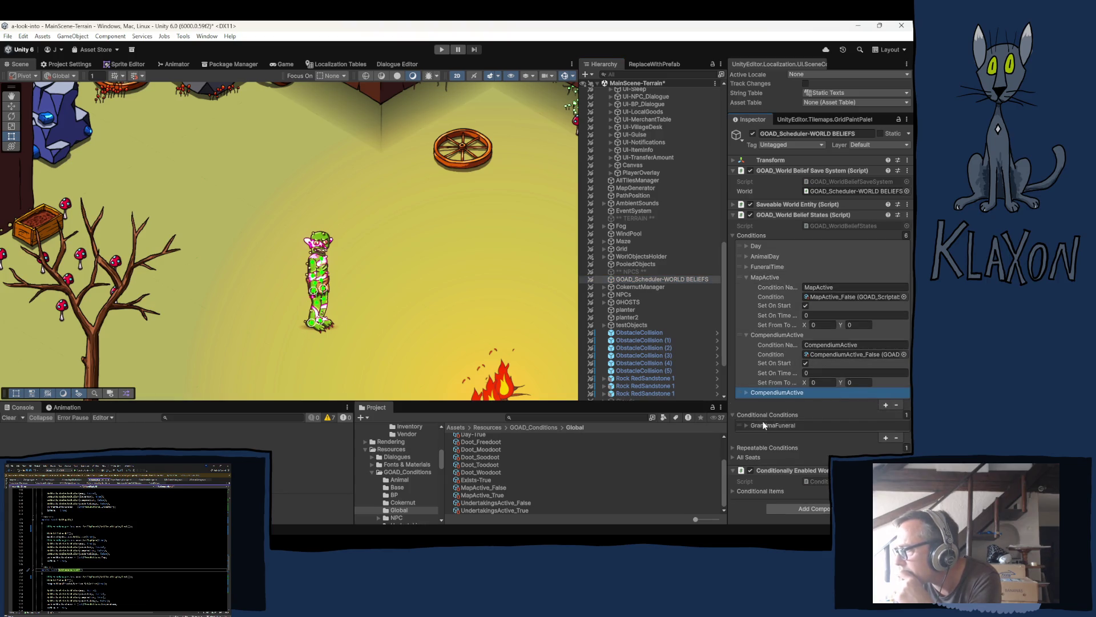
{"action": "left_click", "coordinate": [745, 392]}
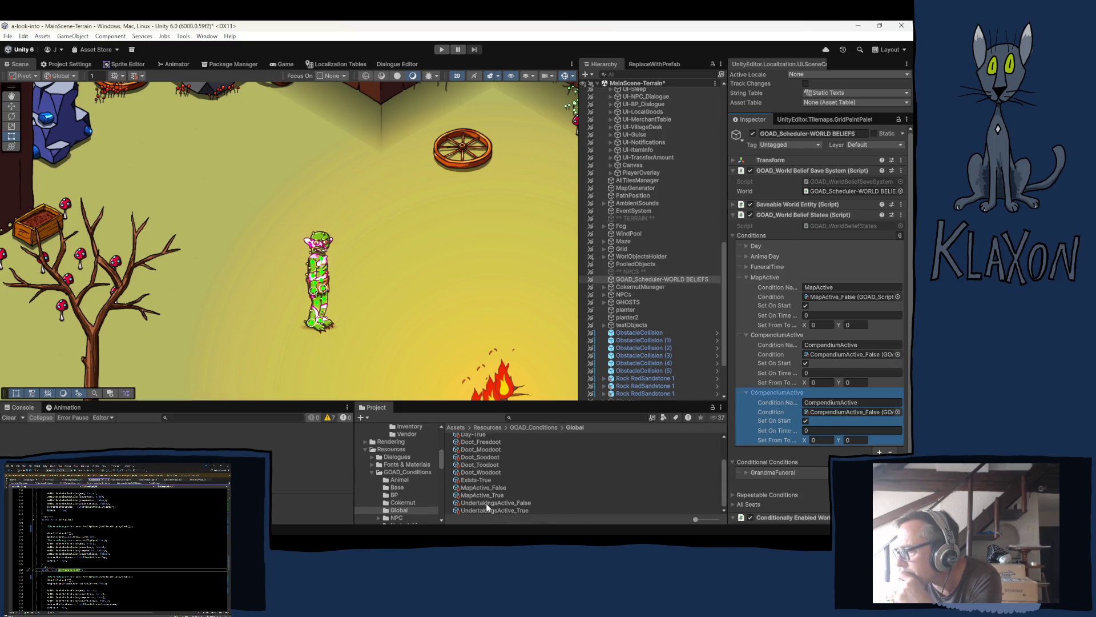
{"action": "left_click_drag", "start_coordinate": [489, 506], "coordinate": [836, 412]}
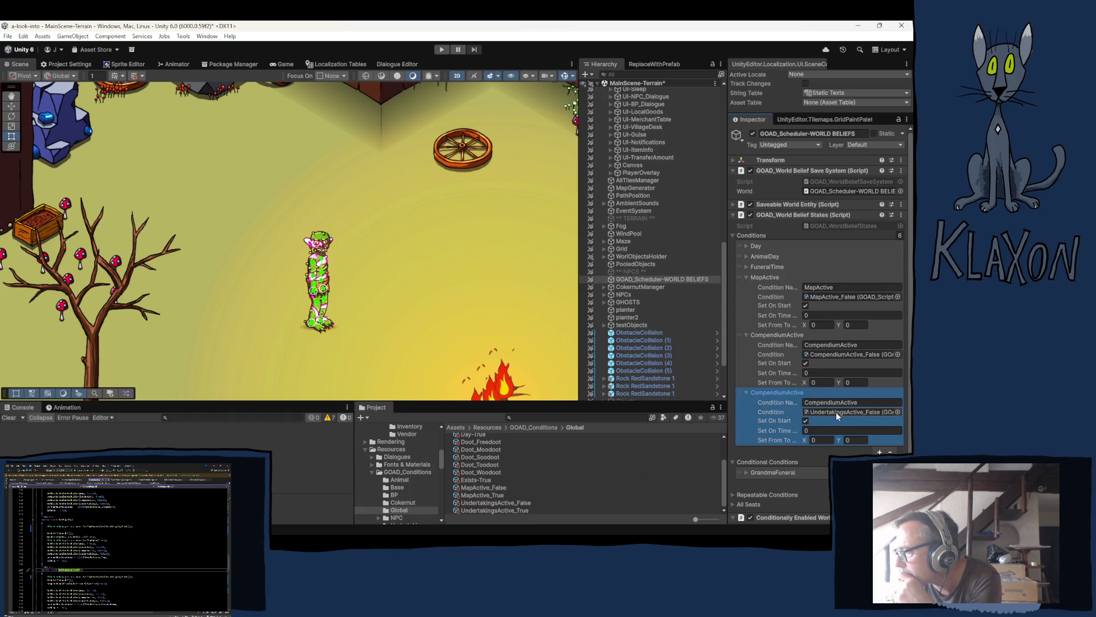
{"action": "double_click", "coordinate": [833, 404]}
{"action": "left_click", "coordinate": [833, 404]}
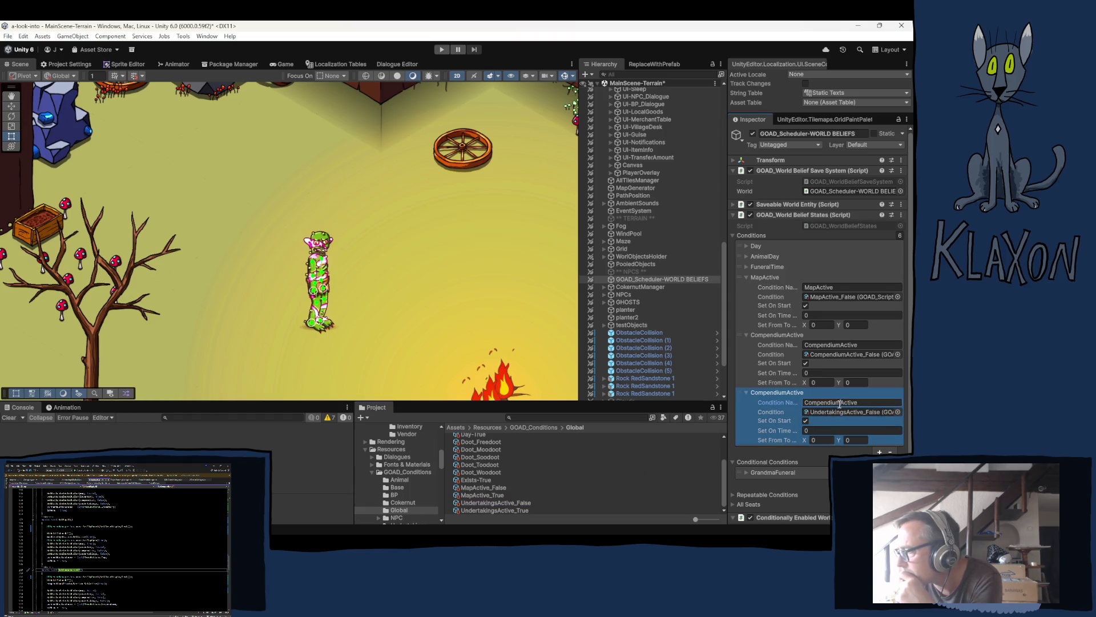
{"action": "left_click_drag", "start_coordinate": [839, 403], "coordinate": [775, 405]}
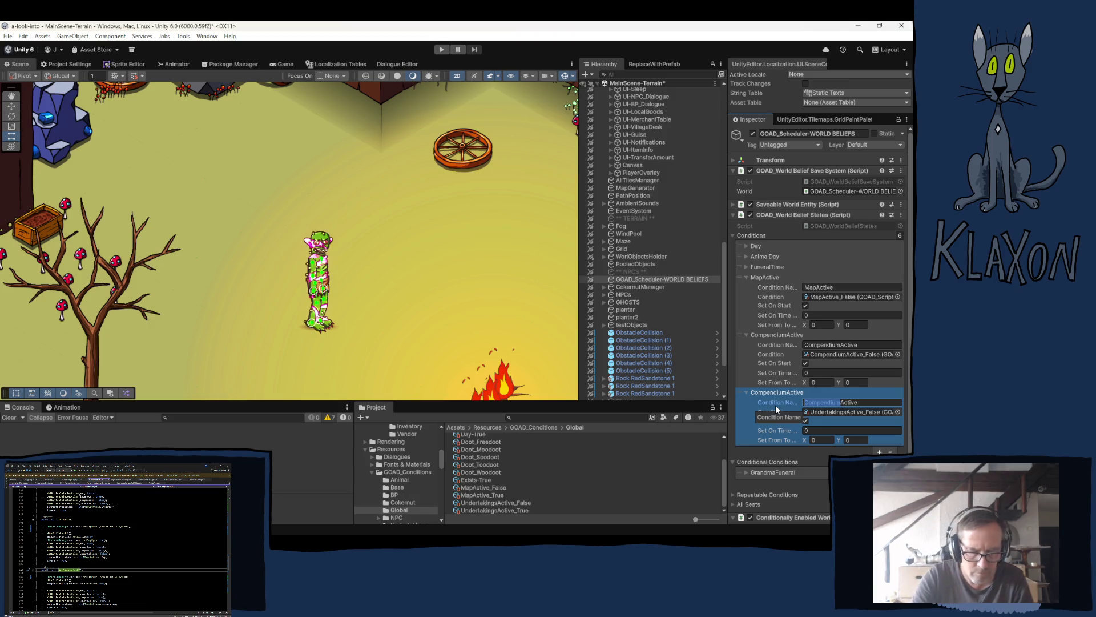
{"action": "type", "text": "Underta"}
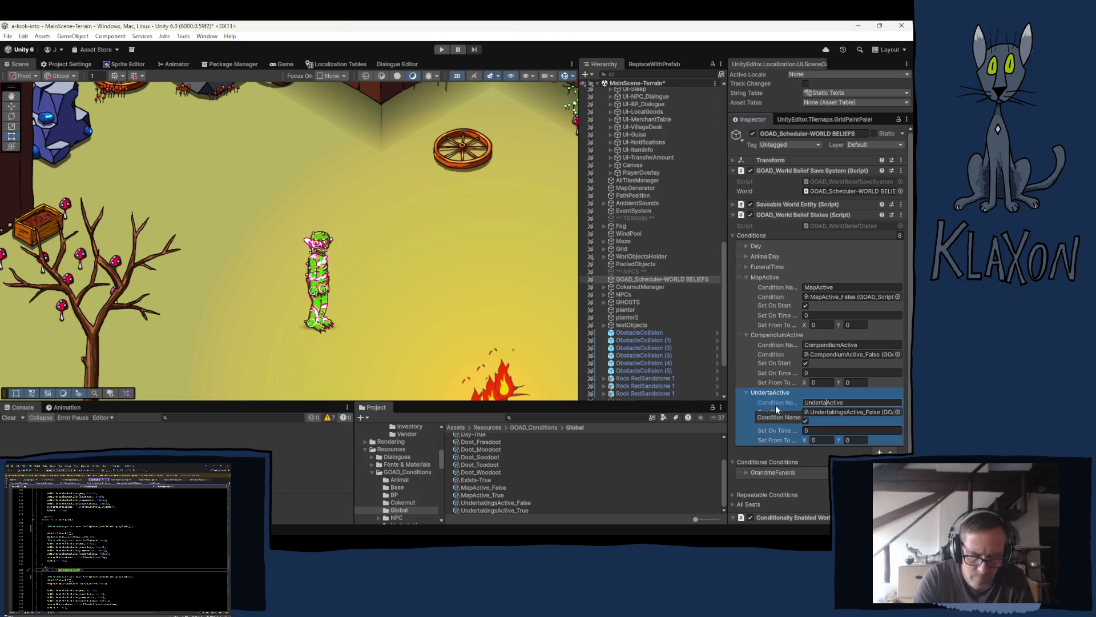
{"action": "type", "text": "king"}
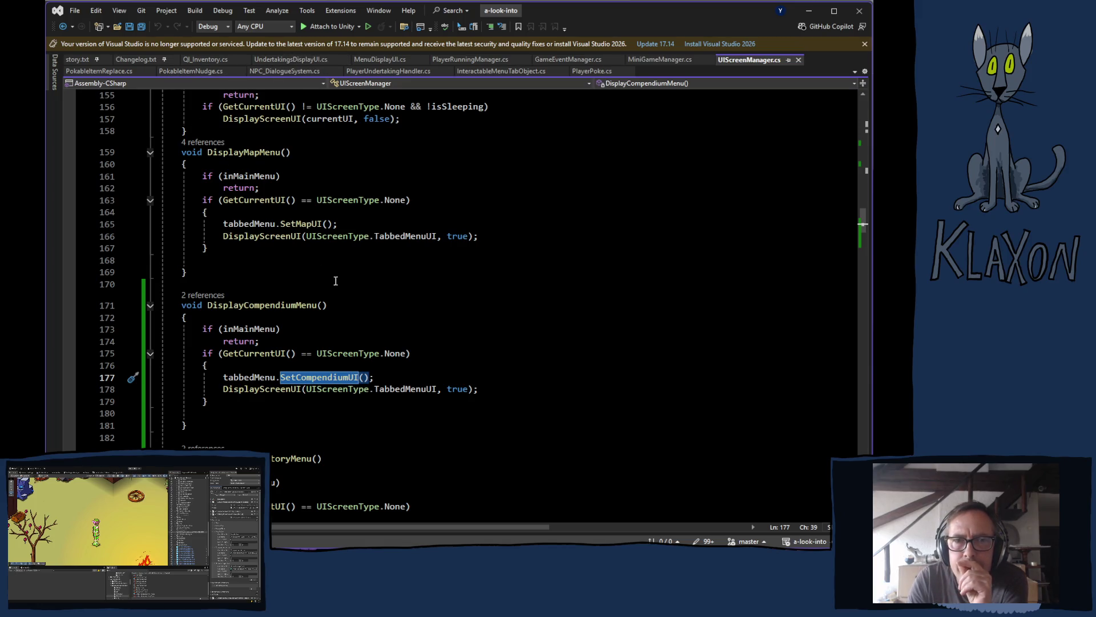
- Pass through UndertakingsDisplayUI.cs to MenuDisplayUI.cs and scroll up to its fields and SetButtonActive
{"action": "left_click", "coordinate": [291, 59]}
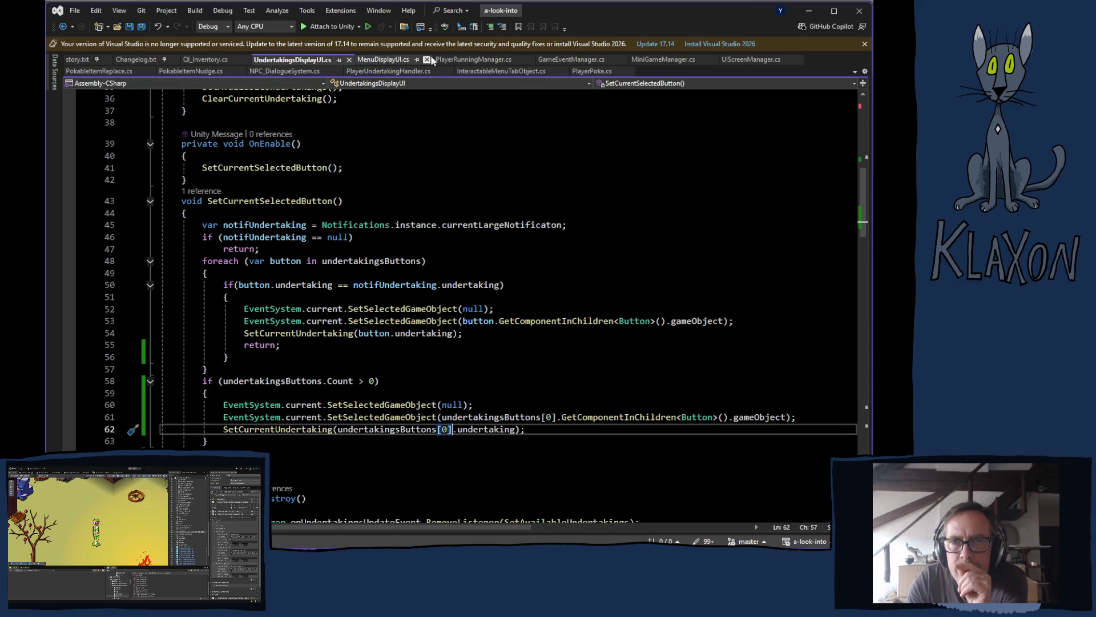
{"action": "left_click", "coordinate": [391, 62]}
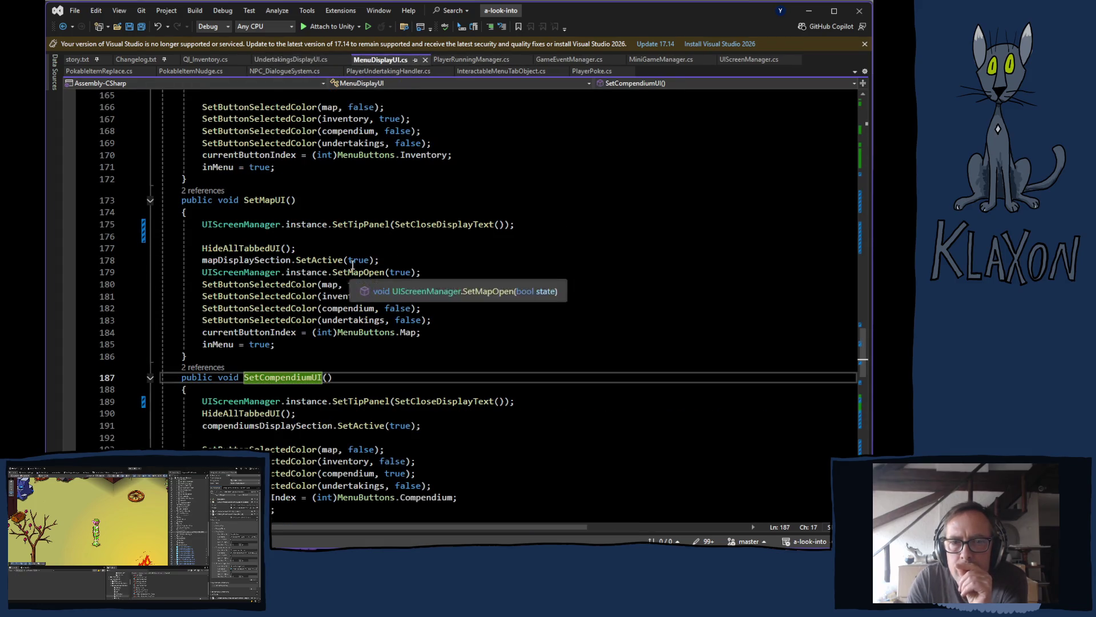
{"action": "scroll", "coordinate": [449, 339], "scroll_direction": "down", "scroll_amount": 7}
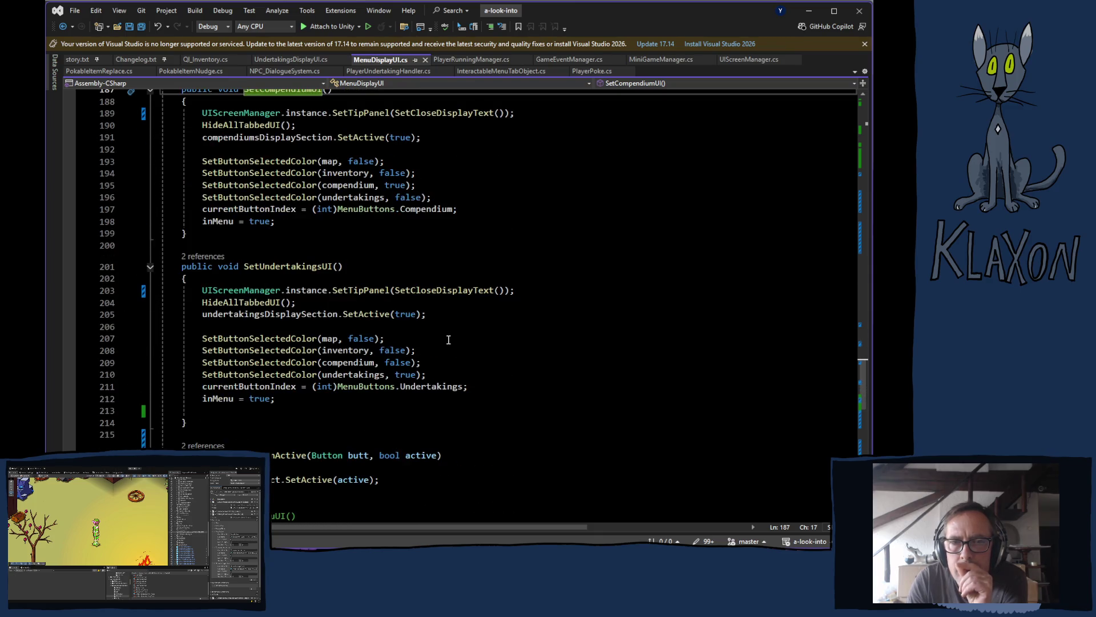
{"action": "scroll", "coordinate": [449, 339], "scroll_direction": "up", "scroll_amount": 20}
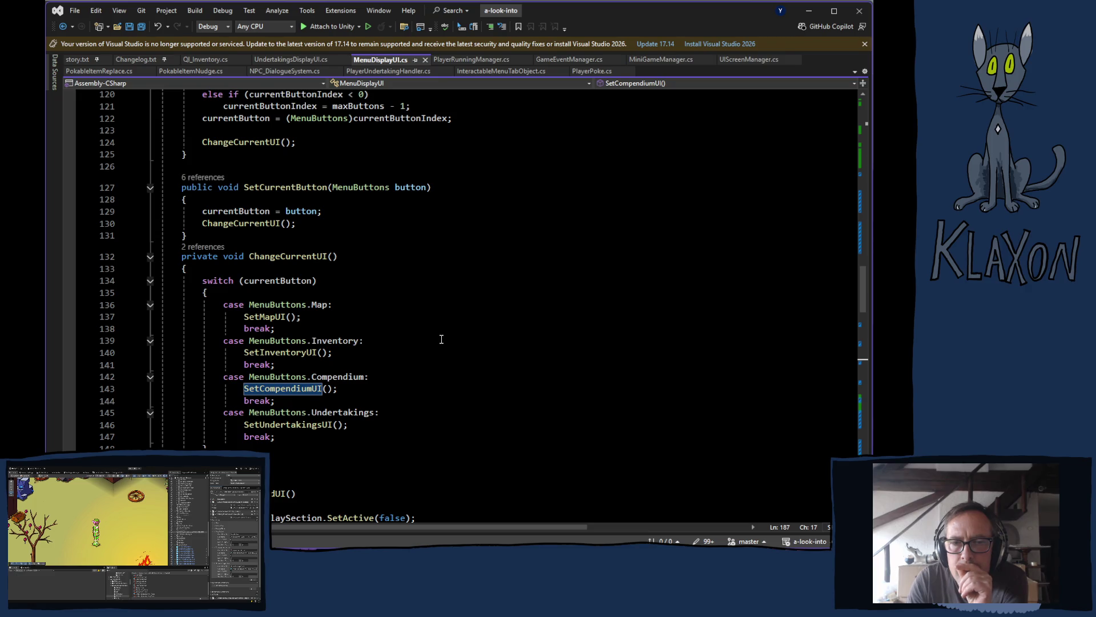
{"action": "scroll", "coordinate": [443, 339], "scroll_direction": "up", "scroll_amount": 6}
{"action": "scroll", "coordinate": [440, 339], "scroll_direction": "up", "scroll_amount": 1}
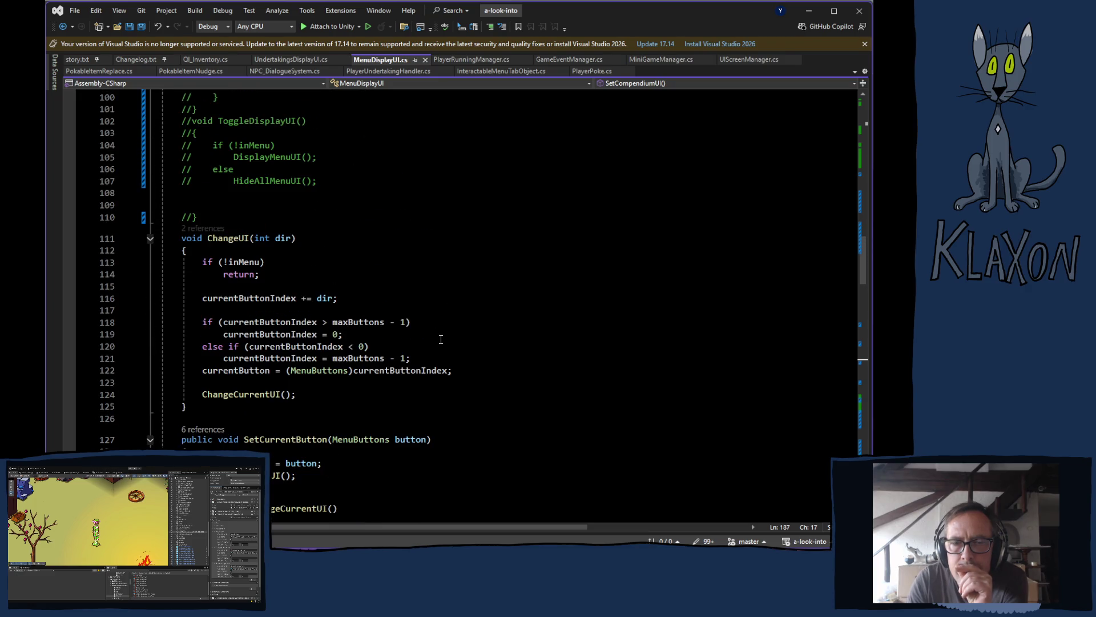
{"action": "scroll", "coordinate": [439, 339], "scroll_direction": "up", "scroll_amount": 9}
{"action": "scroll", "coordinate": [437, 338], "scroll_direction": "up", "scroll_amount": 13}
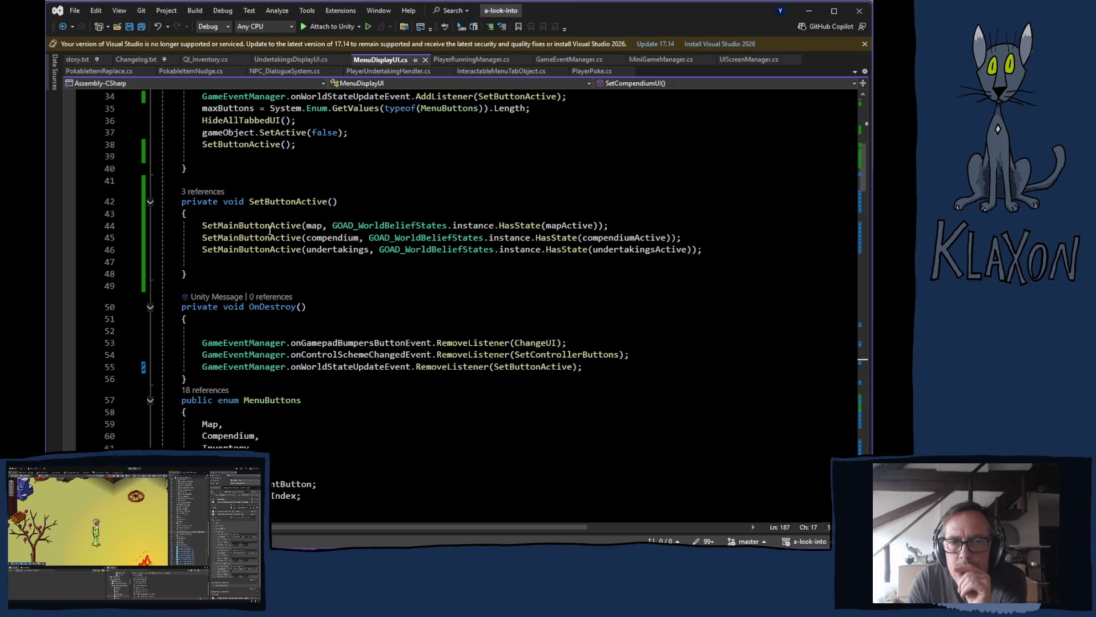
{"action": "scroll", "coordinate": [418, 190], "scroll_direction": "up", "scroll_amount": 1}
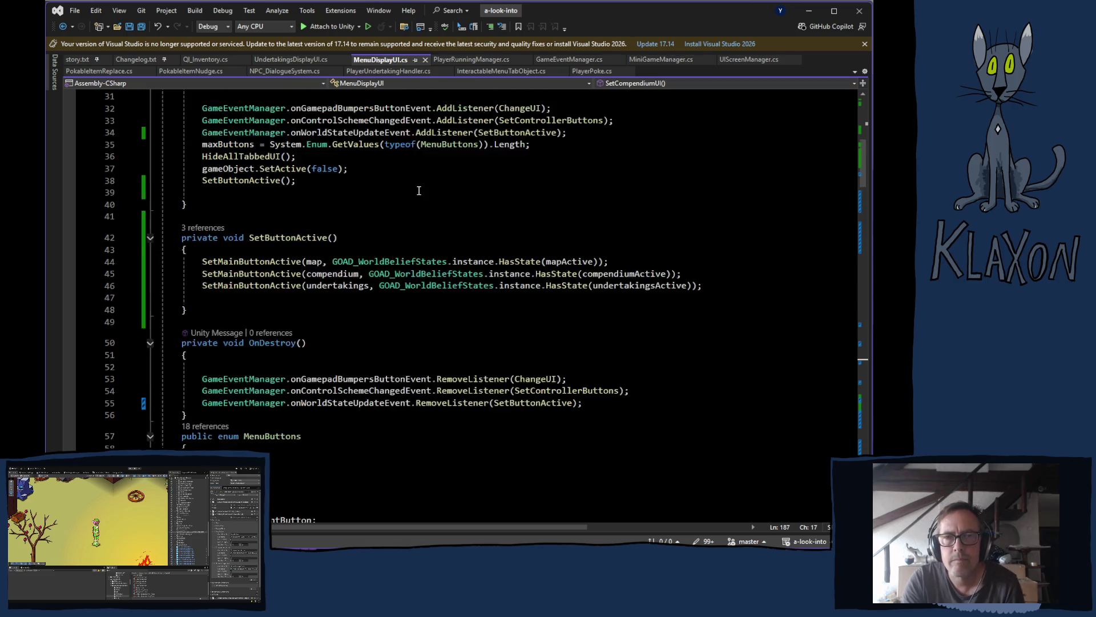
{"action": "scroll", "coordinate": [418, 190], "scroll_direction": "up", "scroll_amount": 1}
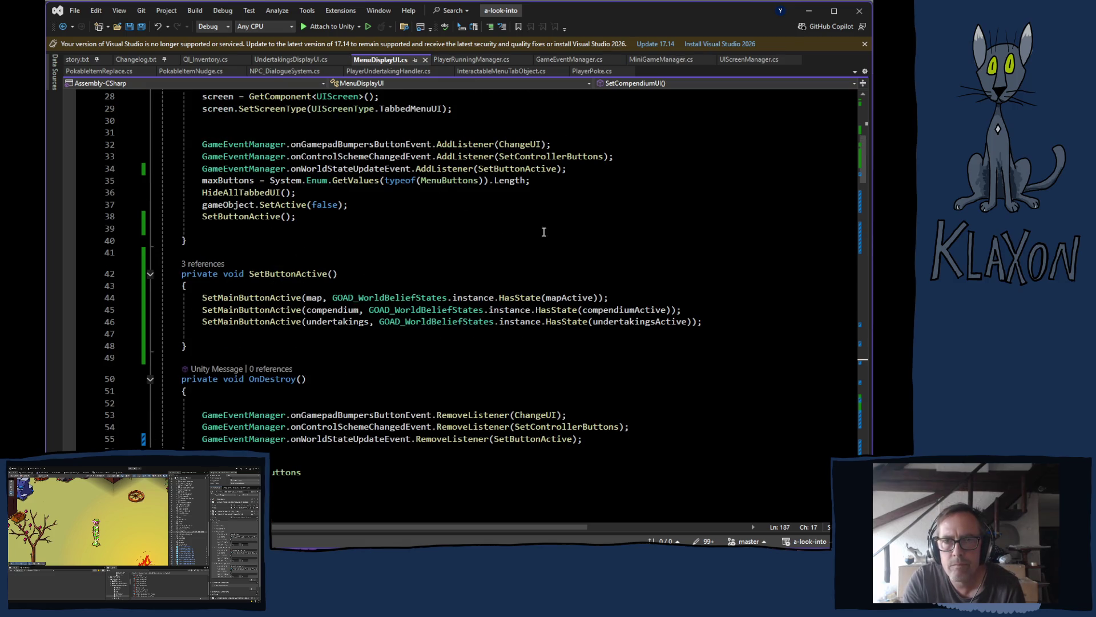
{"action": "scroll", "coordinate": [534, 233], "scroll_direction": "up", "scroll_amount": 7}
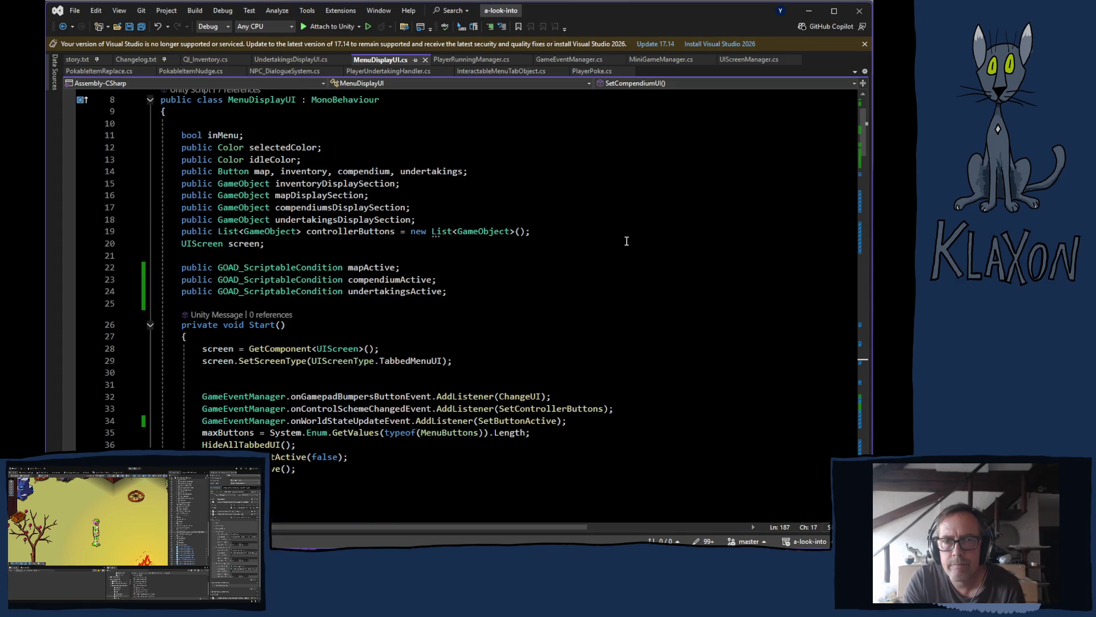
{"action": "scroll", "coordinate": [627, 241], "scroll_direction": "down", "scroll_amount": 4}
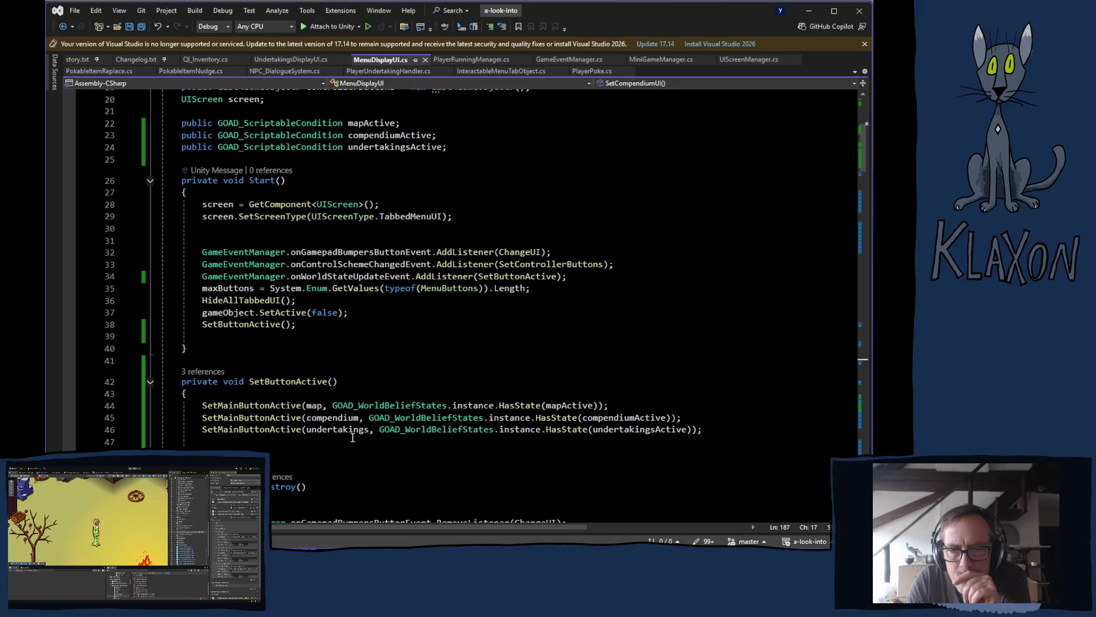
- Find all references to mapActive, then move to the UIScreenManager.cs code
{"action": "double_click", "coordinate": [565, 406]}
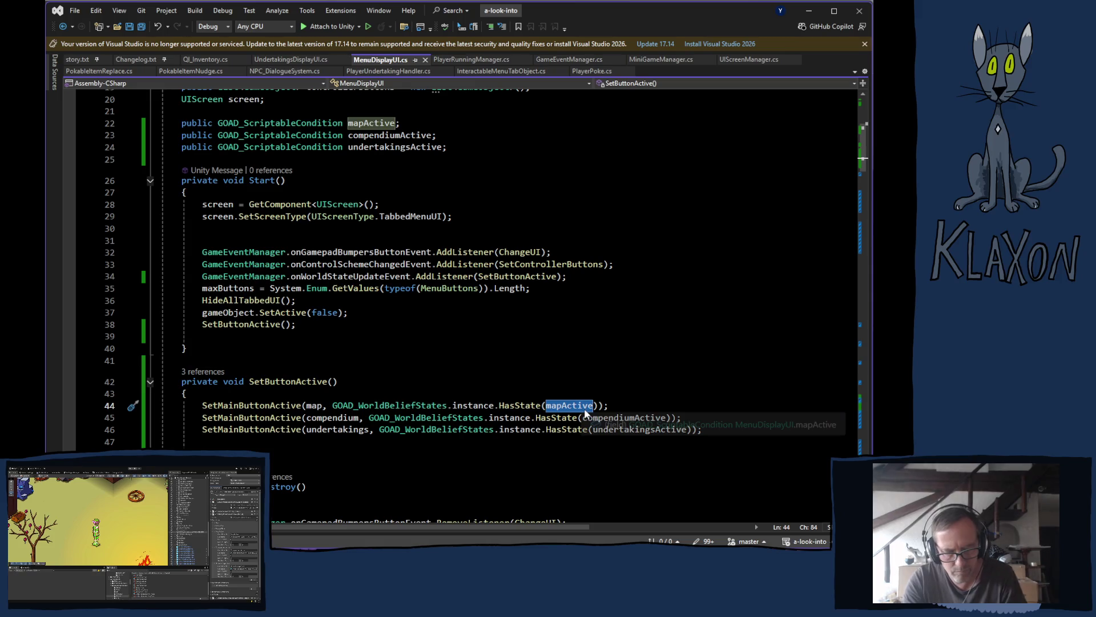
{"action": "key", "text": "ctrl+shift+f"}
{"action": "key", "text": "Return"}
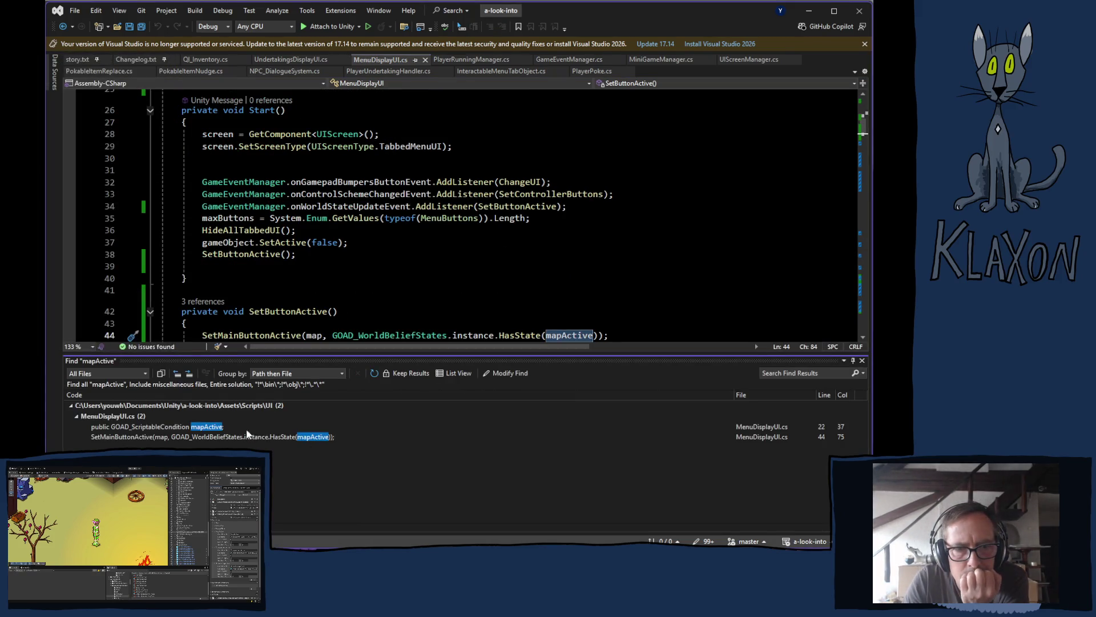
{"action": "left_click", "coordinate": [388, 312]}
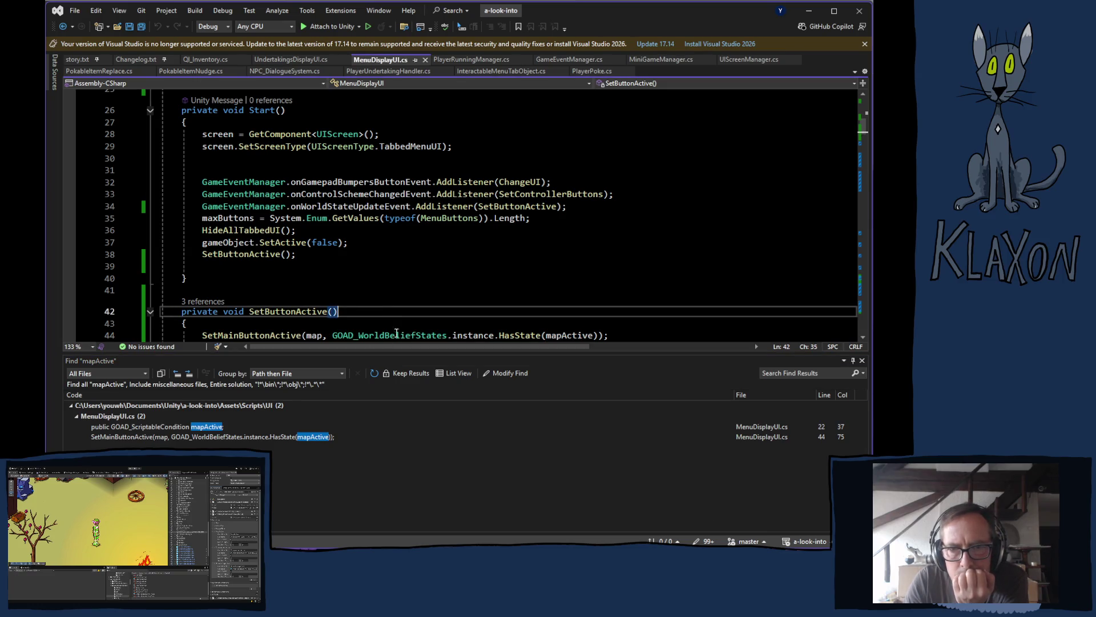
{"action": "left_click", "coordinate": [862, 362]}
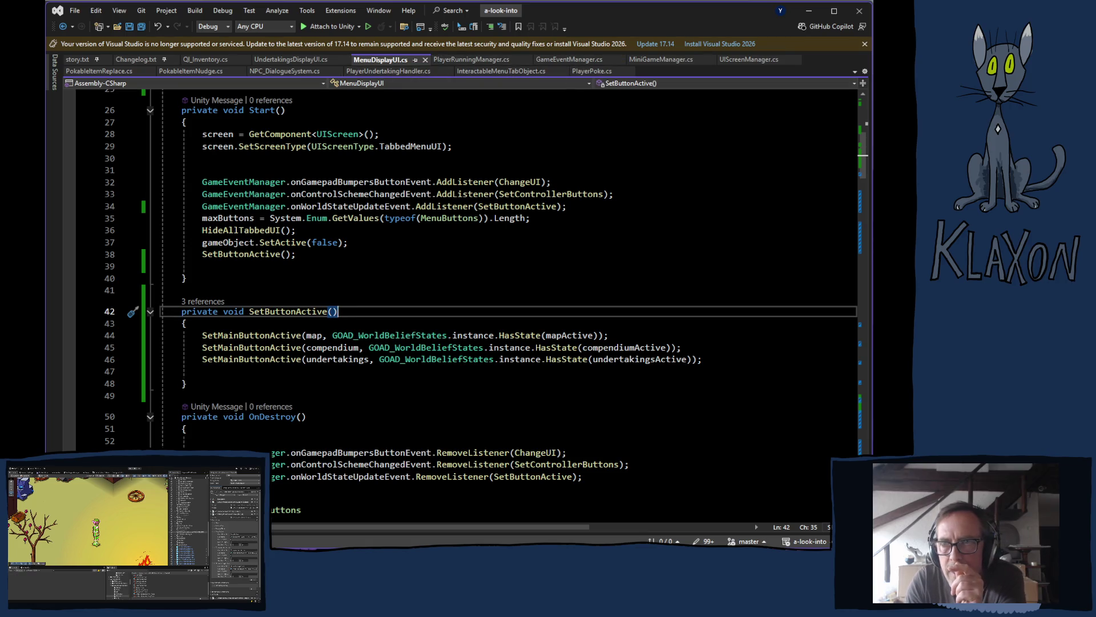
{"action": "left_click", "coordinate": [736, 60]}
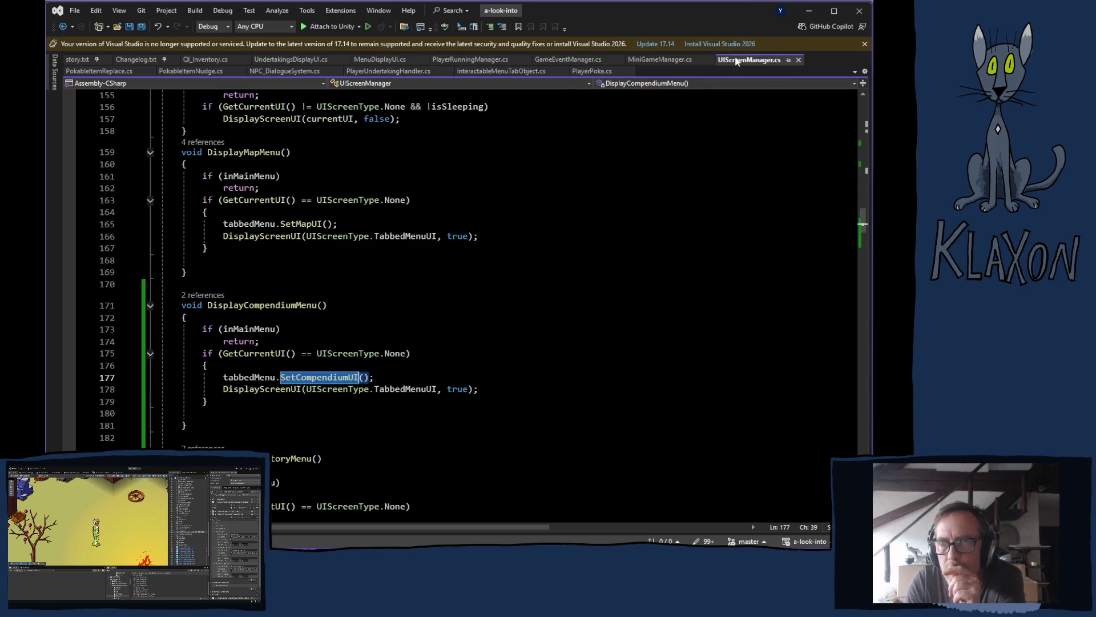
{"action": "scroll", "coordinate": [601, 274], "scroll_direction": "down", "scroll_amount": 5}
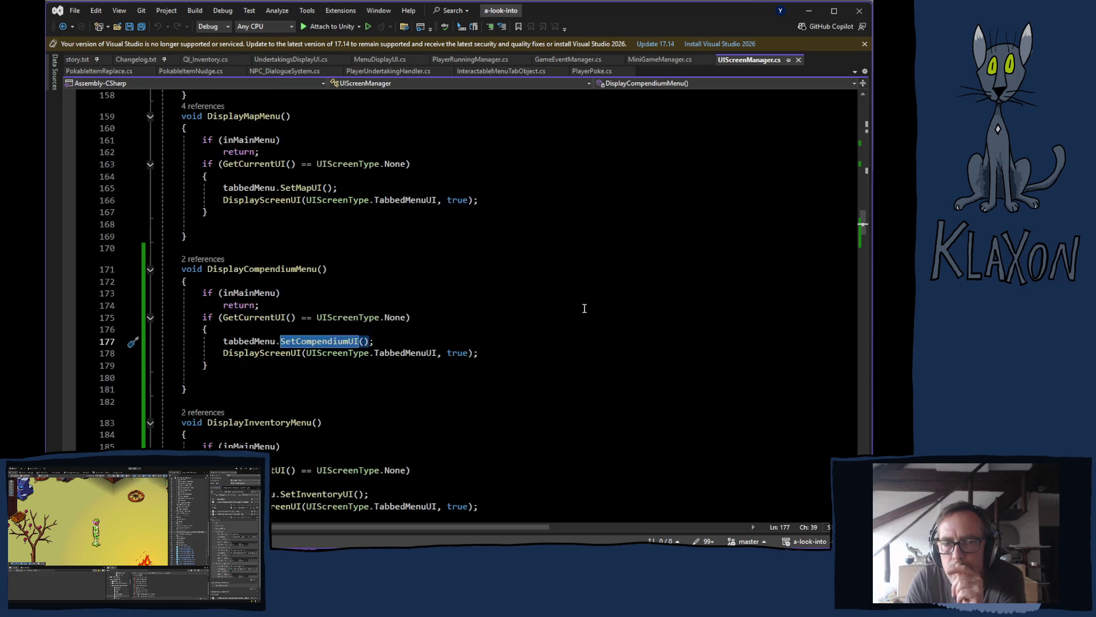
{"action": "scroll", "coordinate": [583, 325], "scroll_direction": "up", "scroll_amount": 6}
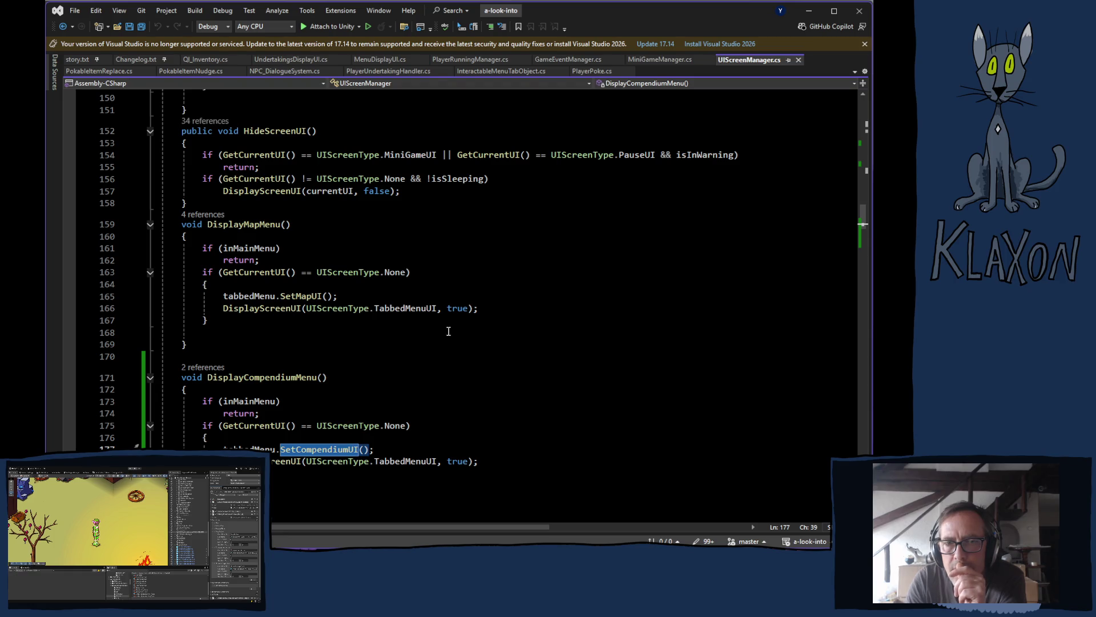
{"action": "double_click", "coordinate": [312, 295]}
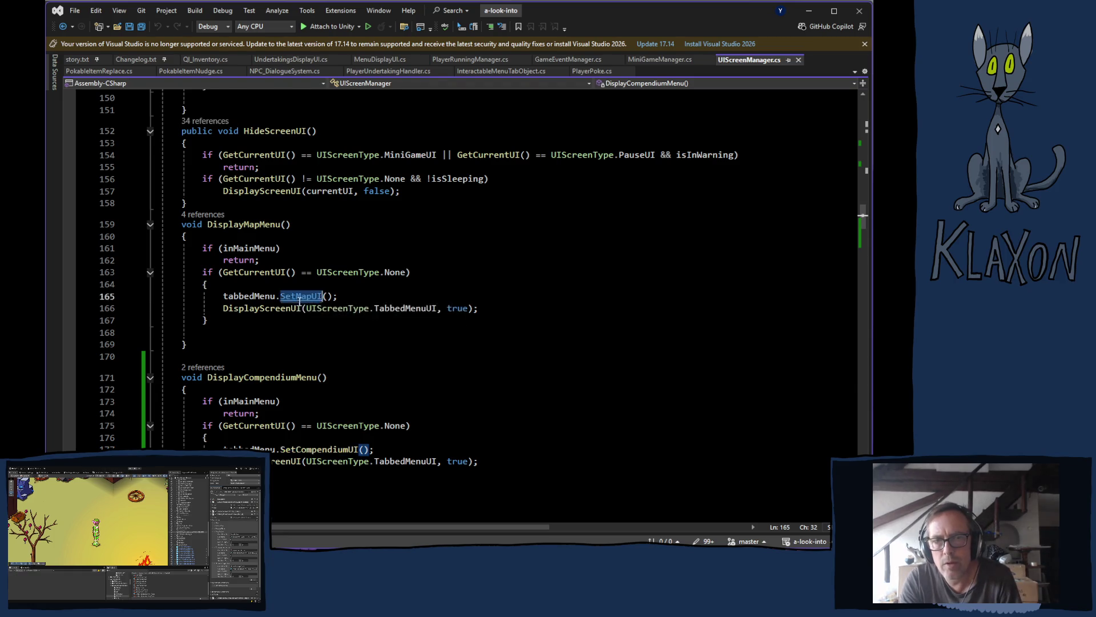
{"action": "key", "text": "F12"}
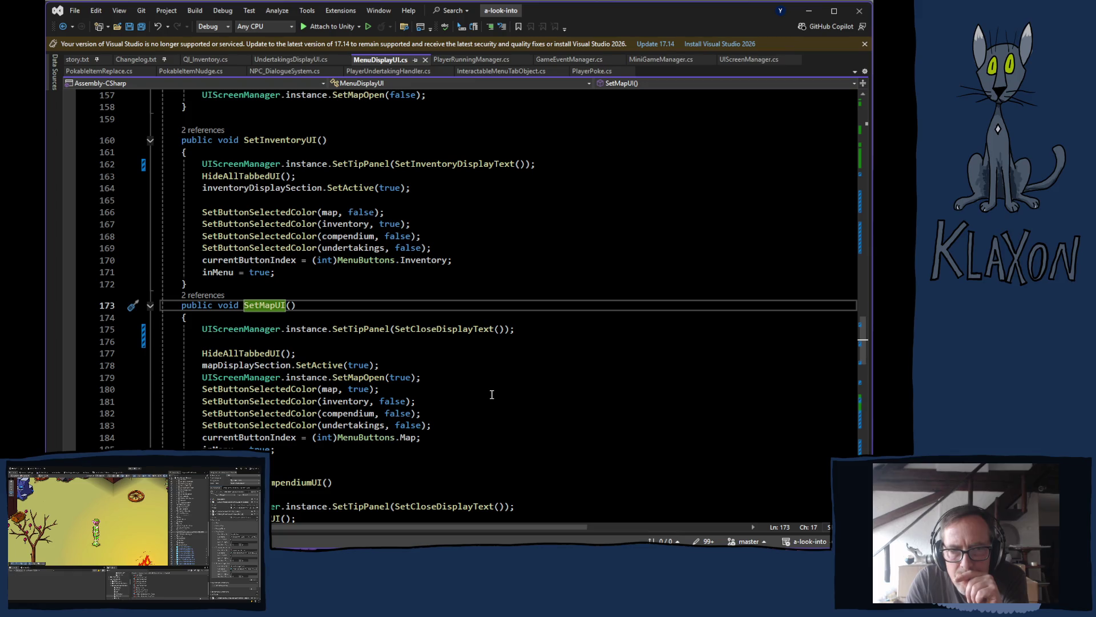
{"action": "scroll", "coordinate": [491, 394], "scroll_direction": "down", "scroll_amount": 3}
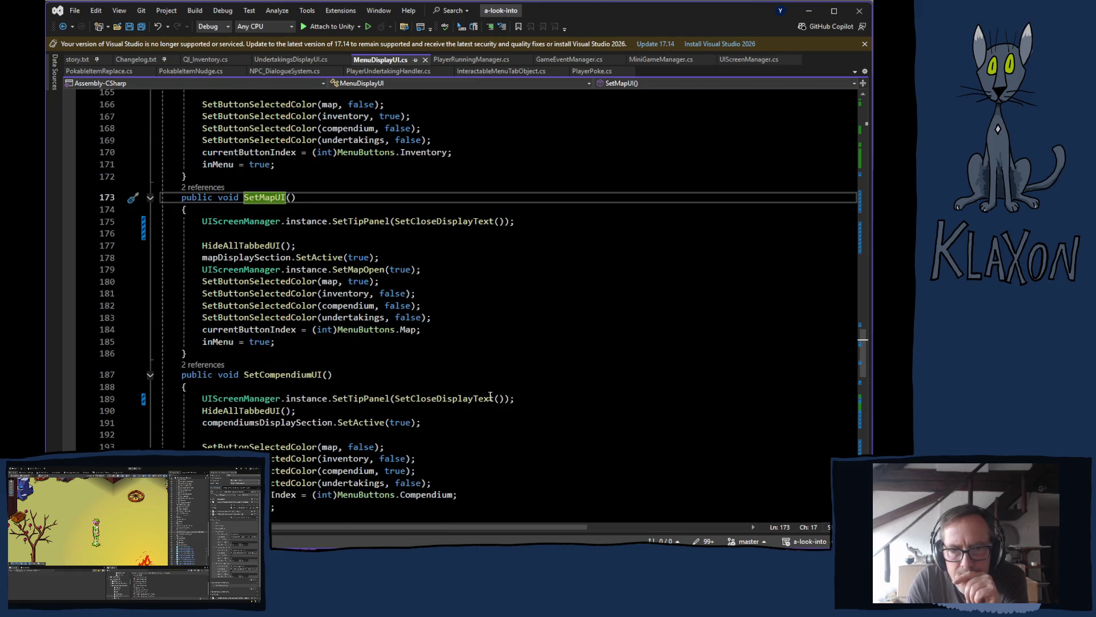
{"action": "scroll", "coordinate": [490, 395], "scroll_direction": "down", "scroll_amount": 12}
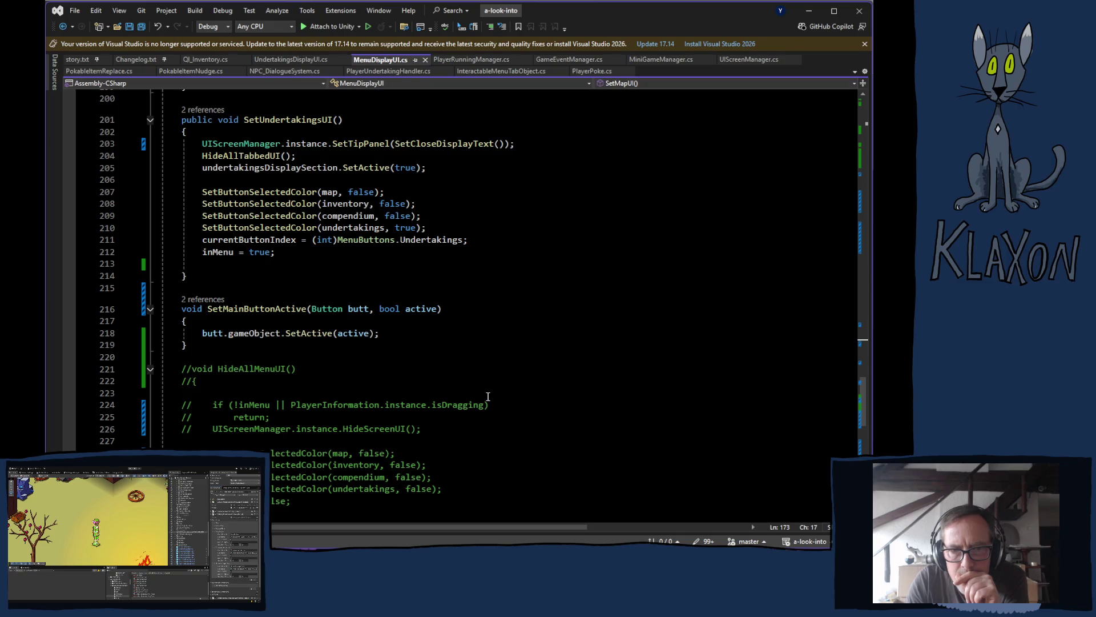
{"action": "scroll", "coordinate": [488, 396], "scroll_direction": "up", "scroll_amount": 13}
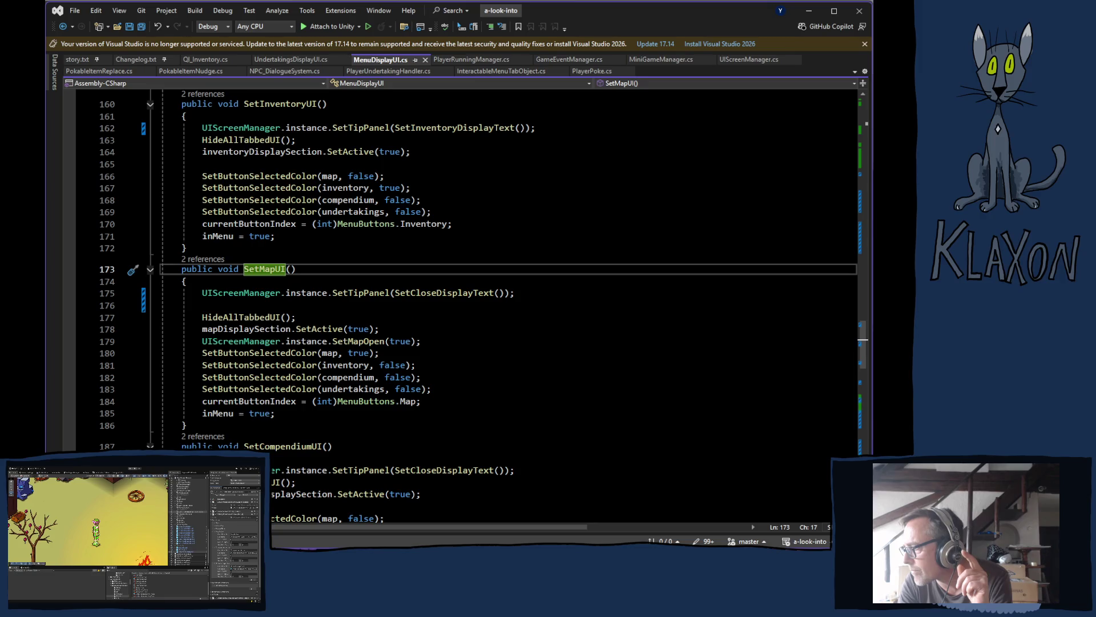
{"action": "key", "text": "alt+Tab"}
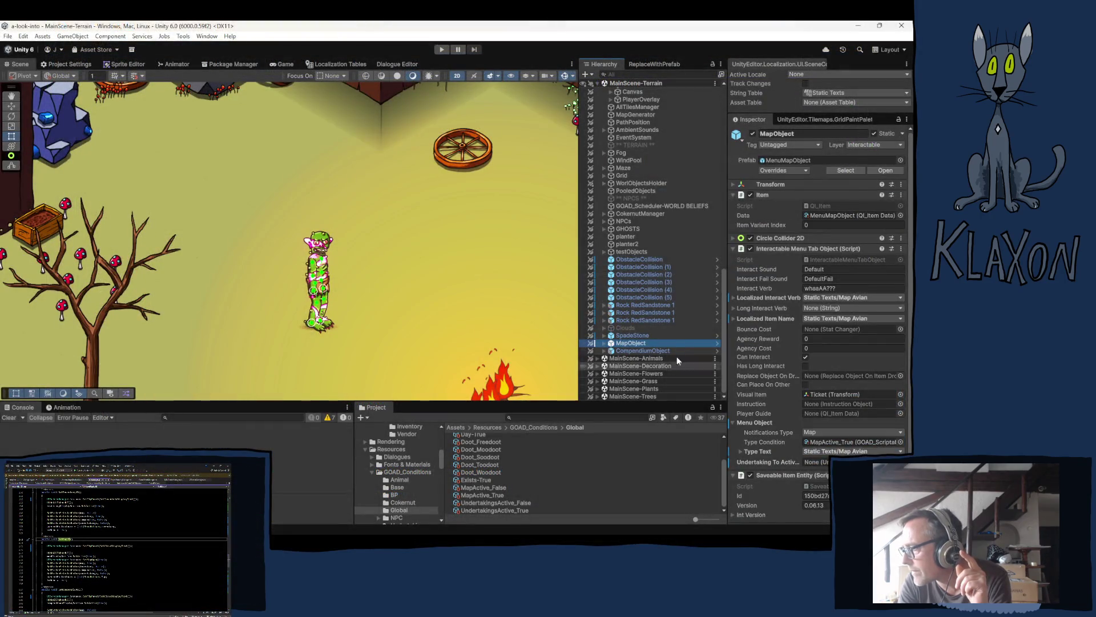
- Open InteractableMenuTabObject.cs, found through CompendiumObject's Script field, in Visual Studio
{"action": "left_click", "coordinate": [655, 349]}
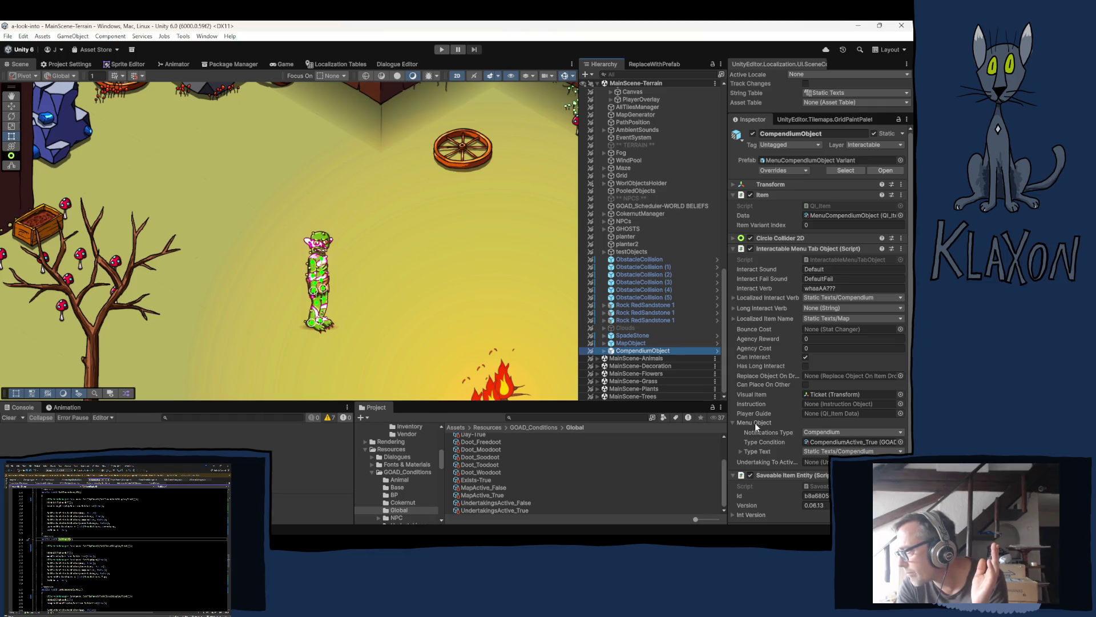
{"action": "left_click", "coordinate": [826, 258]}
{"action": "double_click", "coordinate": [824, 257]}
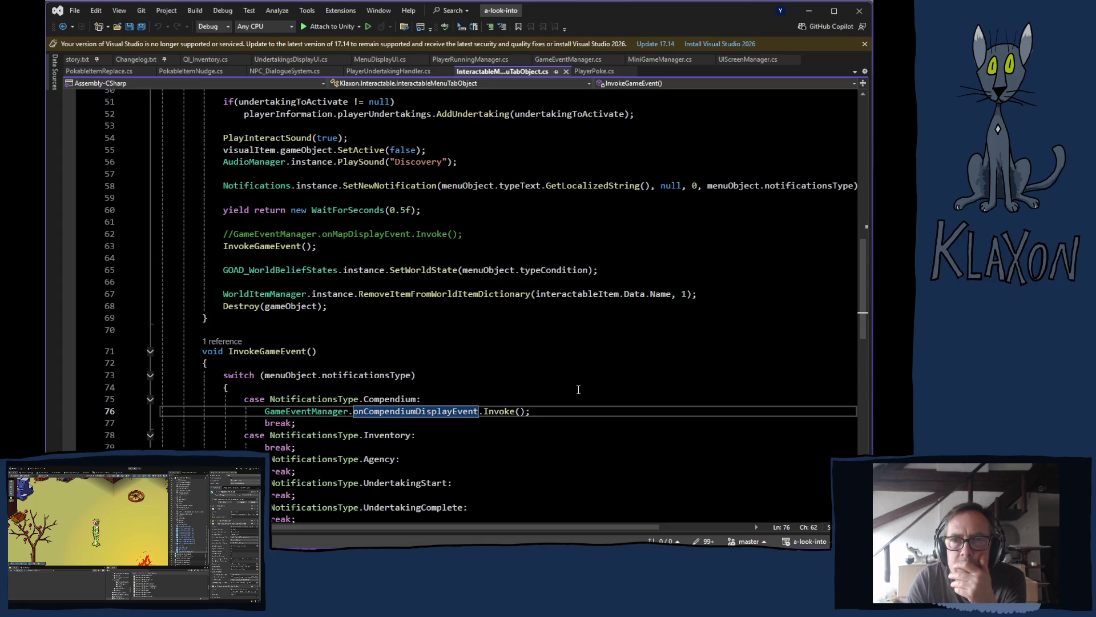
- Copy line 19's typeCondition field declaration, then bring up PlayerUndertakingHandler.cs
{"action": "scroll", "coordinate": [575, 363], "scroll_direction": "down", "scroll_amount": 3}
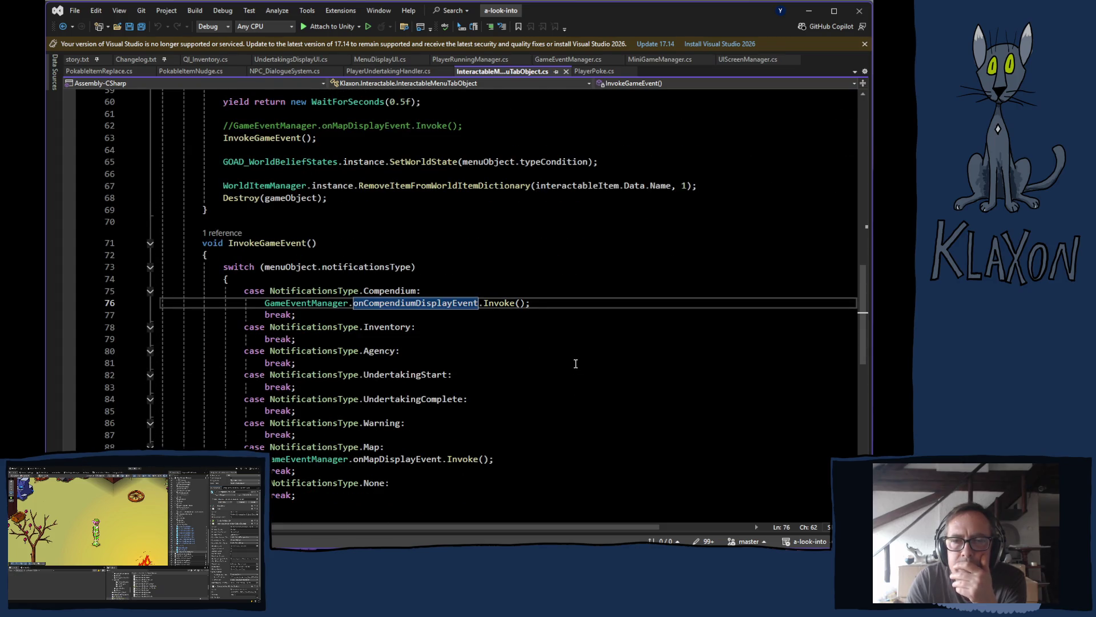
{"action": "scroll", "coordinate": [576, 364], "scroll_direction": "down", "scroll_amount": 5}
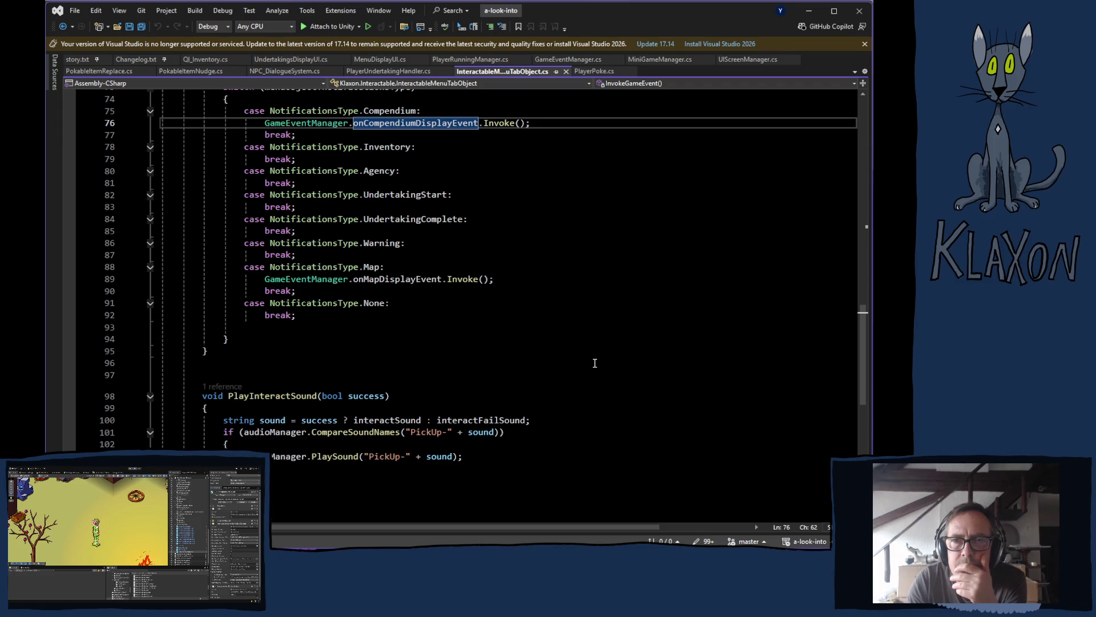
{"action": "scroll", "coordinate": [595, 363], "scroll_direction": "down", "scroll_amount": 3}
{"action": "scroll", "coordinate": [593, 369], "scroll_direction": "up", "scroll_amount": 20}
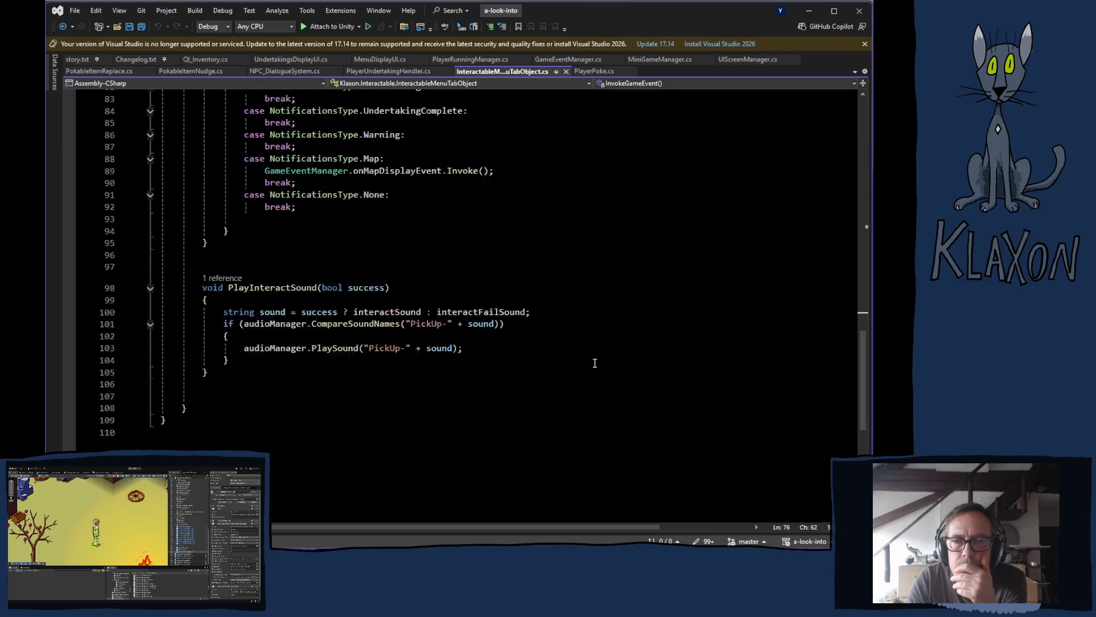
{"action": "scroll", "coordinate": [589, 379], "scroll_direction": "up", "scroll_amount": 5}
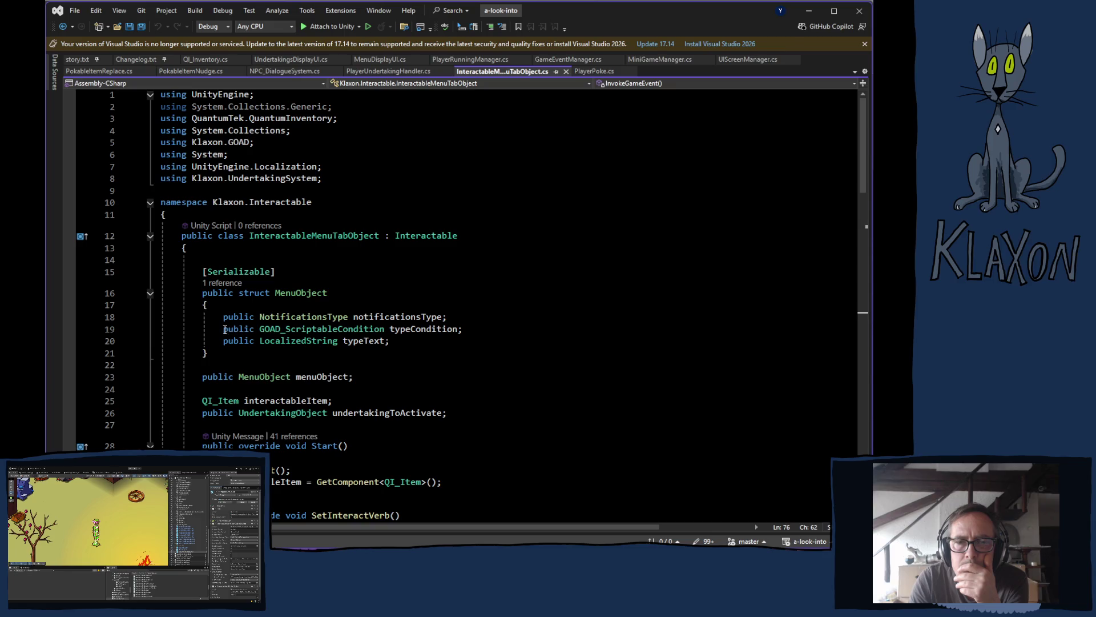
{"action": "mouse_move", "coordinate": [225, 329]}
{"action": "left_mouse_down"}
{"action": "mouse_move", "coordinate": [285, 318]}
{"action": "mouse_move", "coordinate": [466, 329]}
{"action": "left_mouse_up"}
{"action": "key", "text": "ctrl+c"}
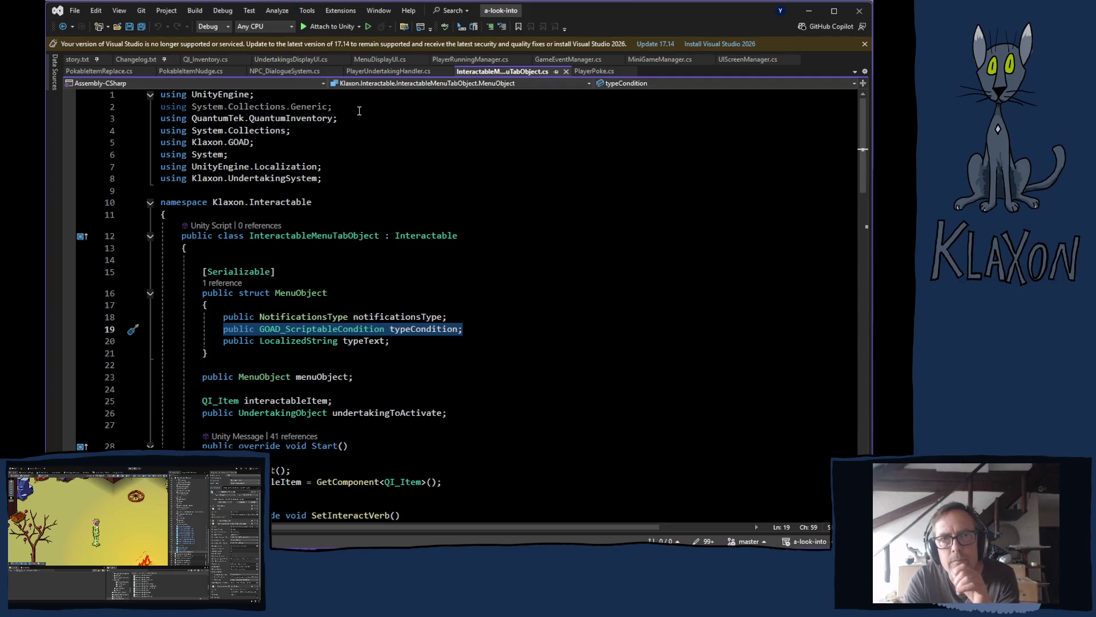
{"action": "left_click", "coordinate": [389, 72]}
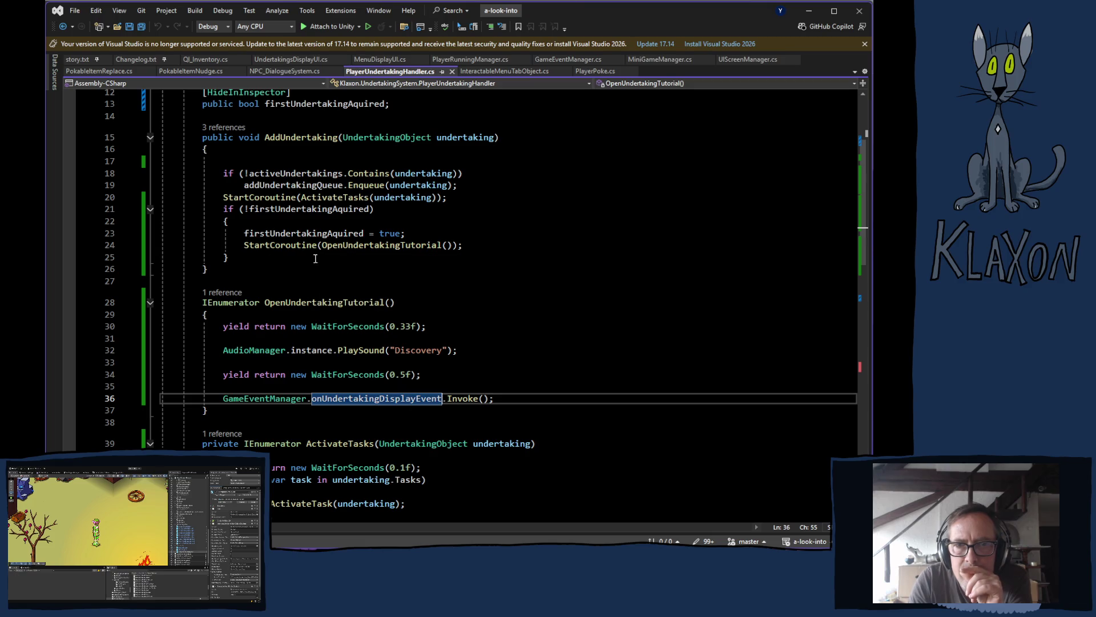
- Paste the copied declaration below firstUndertakingAquired and add the Klaxon.GOAD namespace import
{"action": "left_click", "coordinate": [351, 252], "text": "ctrl"}
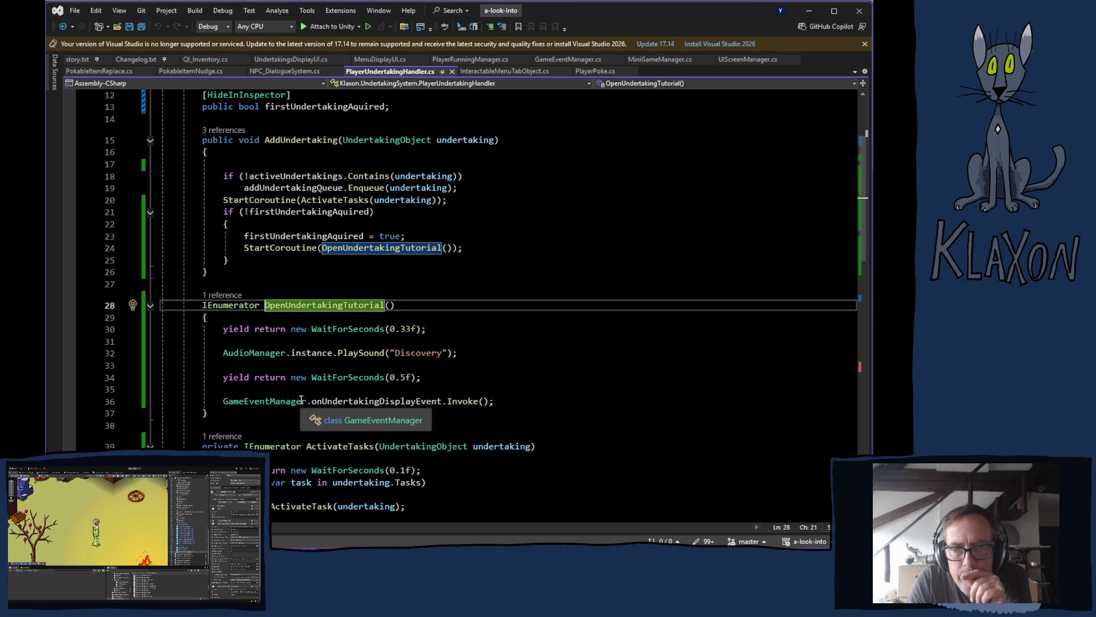
{"action": "scroll", "coordinate": [300, 400], "scroll_direction": "up", "scroll_amount": 4}
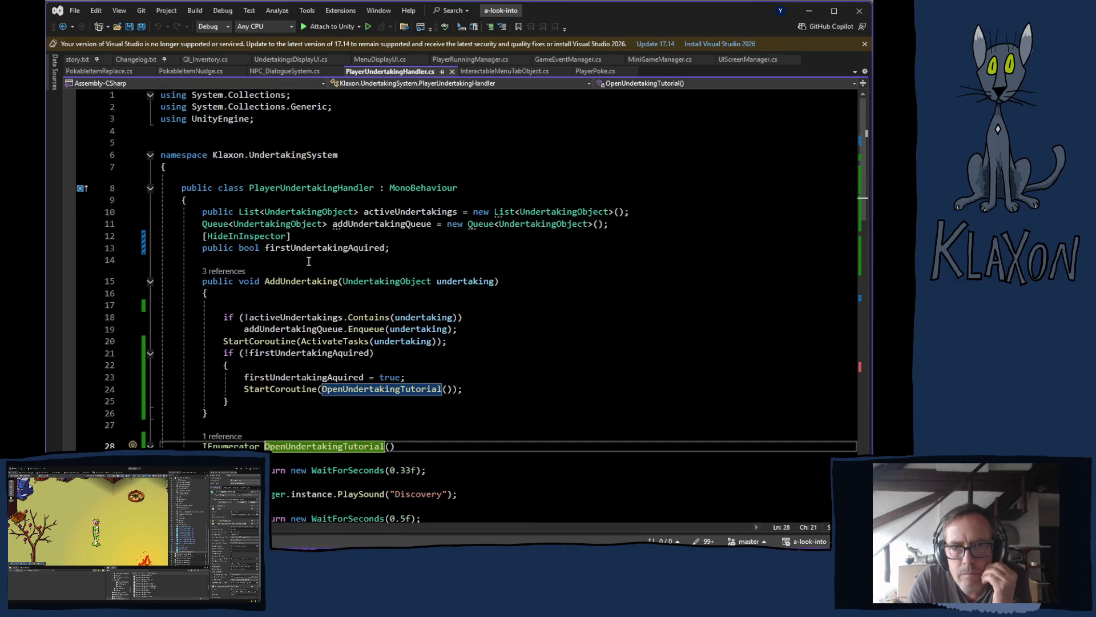
{"action": "left_click", "coordinate": [420, 249]}
{"action": "key", "text": "Return"}
{"action": "key", "text": "Return"}
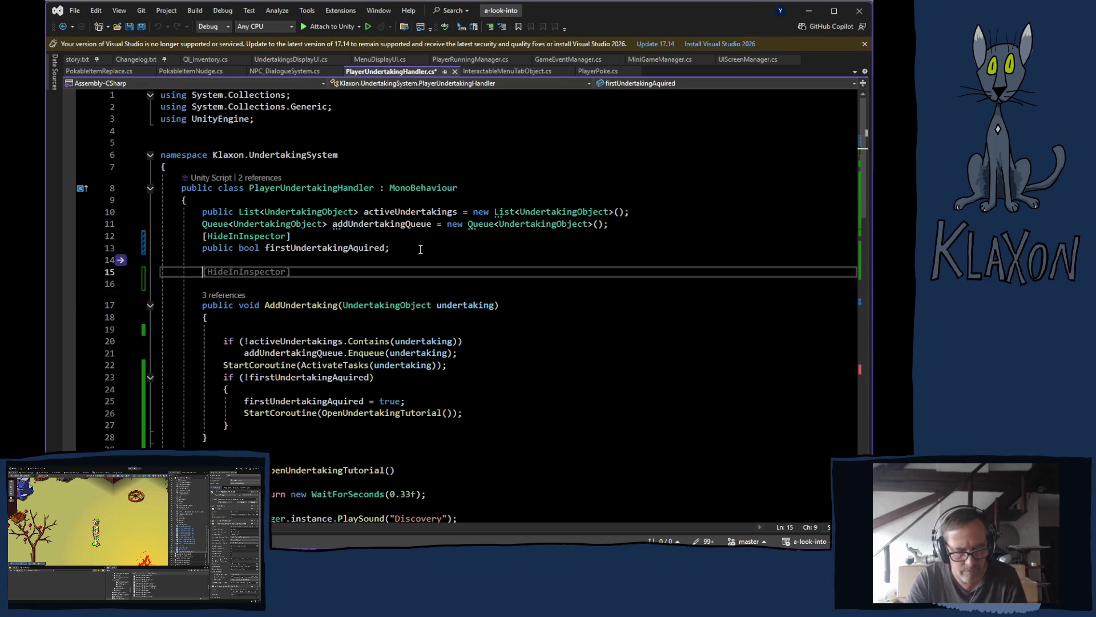
{"action": "key", "text": "ctrl+v"}
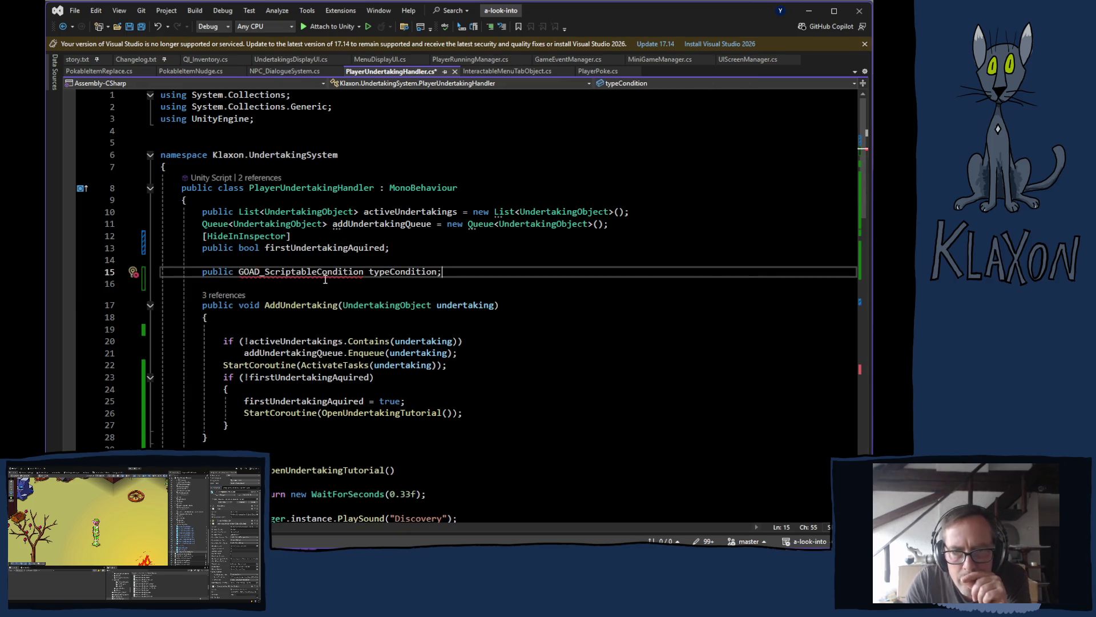
{"action": "mouse_move", "coordinate": [322, 275]}
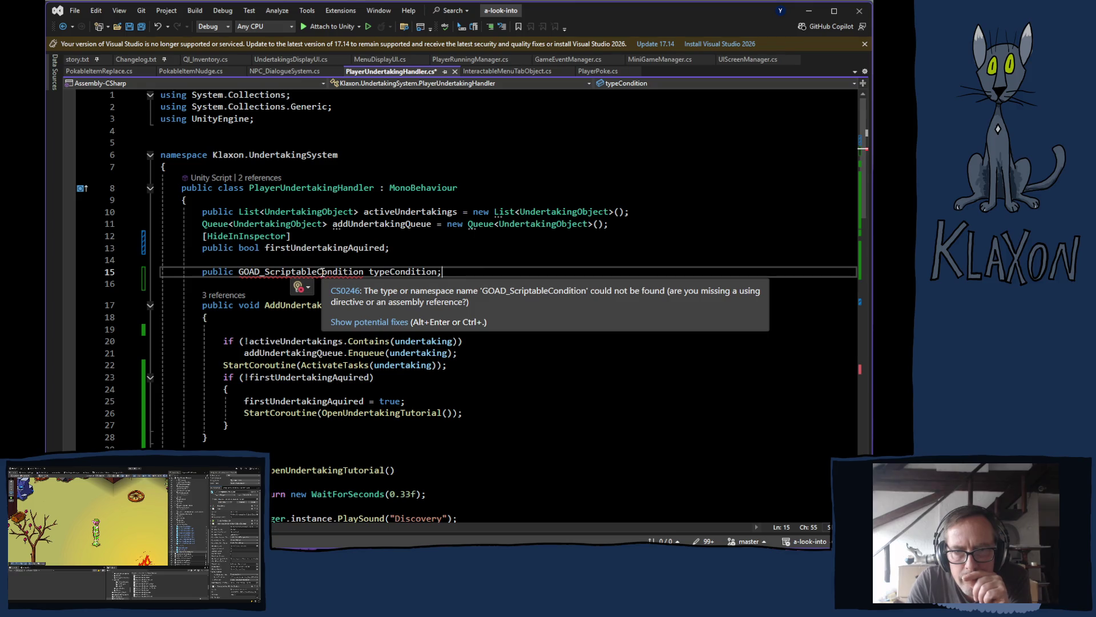
{"action": "left_click", "coordinate": [361, 322]}
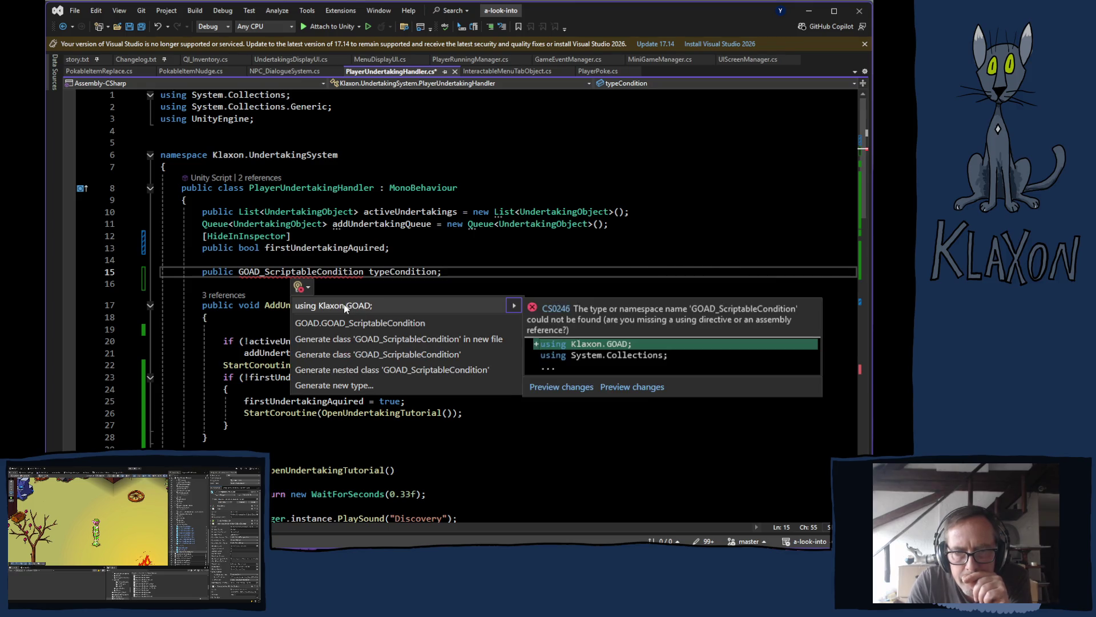
{"action": "left_click", "coordinate": [345, 306]}
- Rename the pasted field to undertakingsActiveCondition with a lowercase u
{"action": "double_click", "coordinate": [397, 284]}
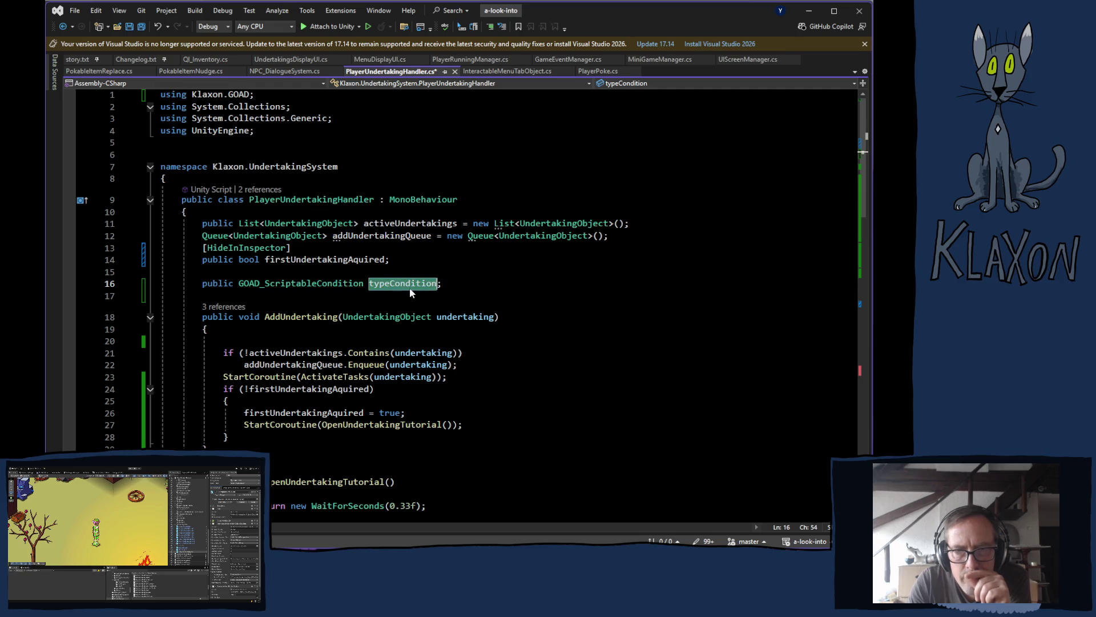
{"action": "type", "text": "Un"}
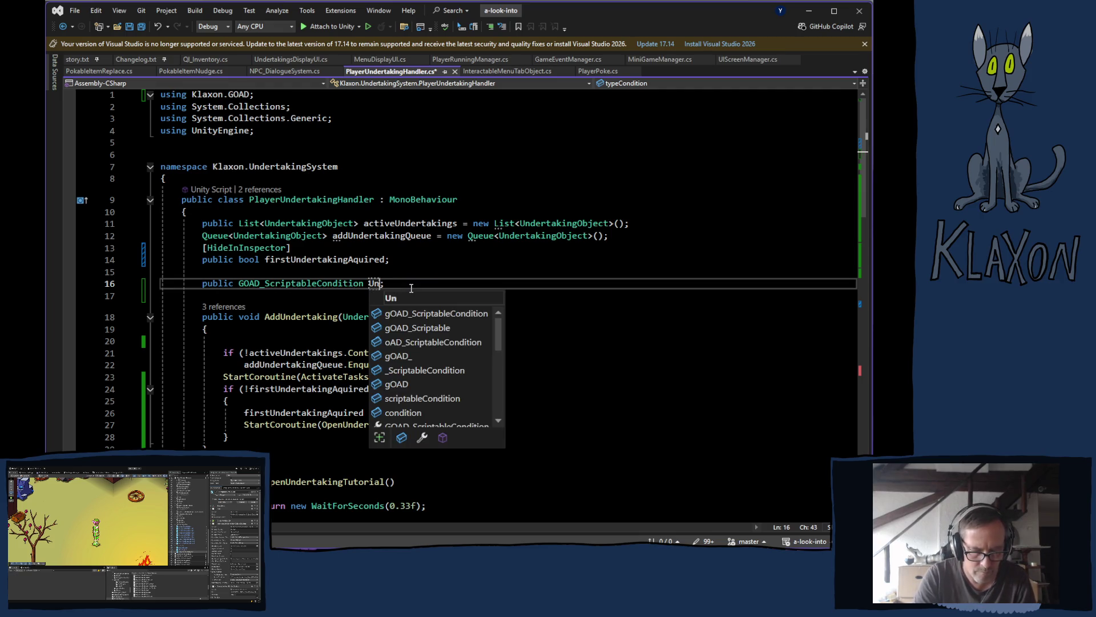
{"action": "type", "text": "dertaki"}
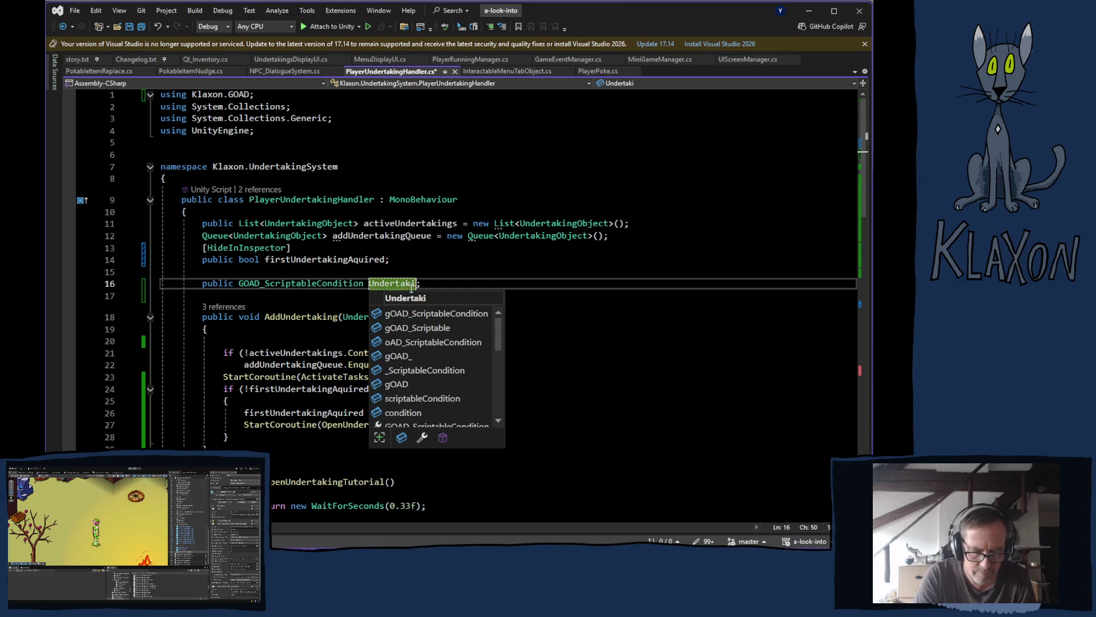
{"action": "type", "text": "ngsAc"}
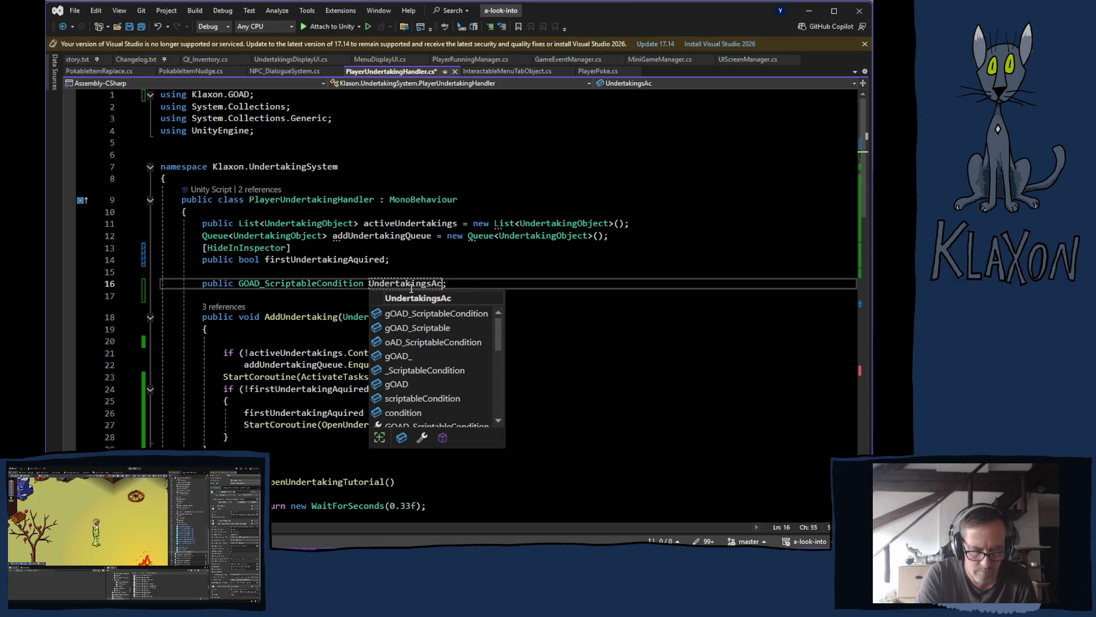
{"action": "type", "text": "tiveC"}
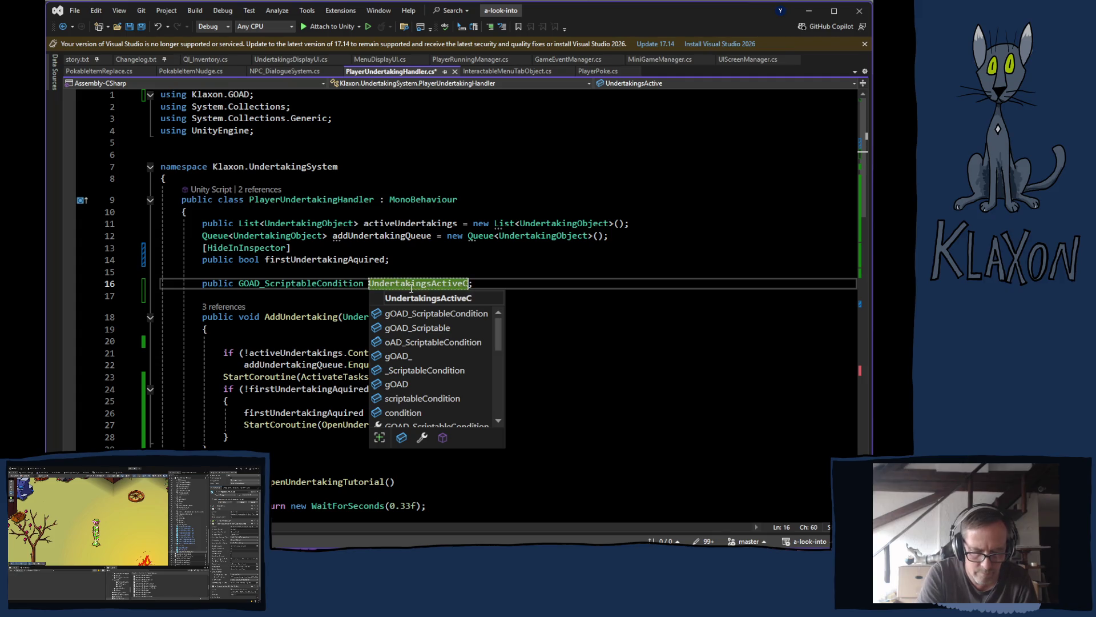
{"action": "type", "text": "onditi"}
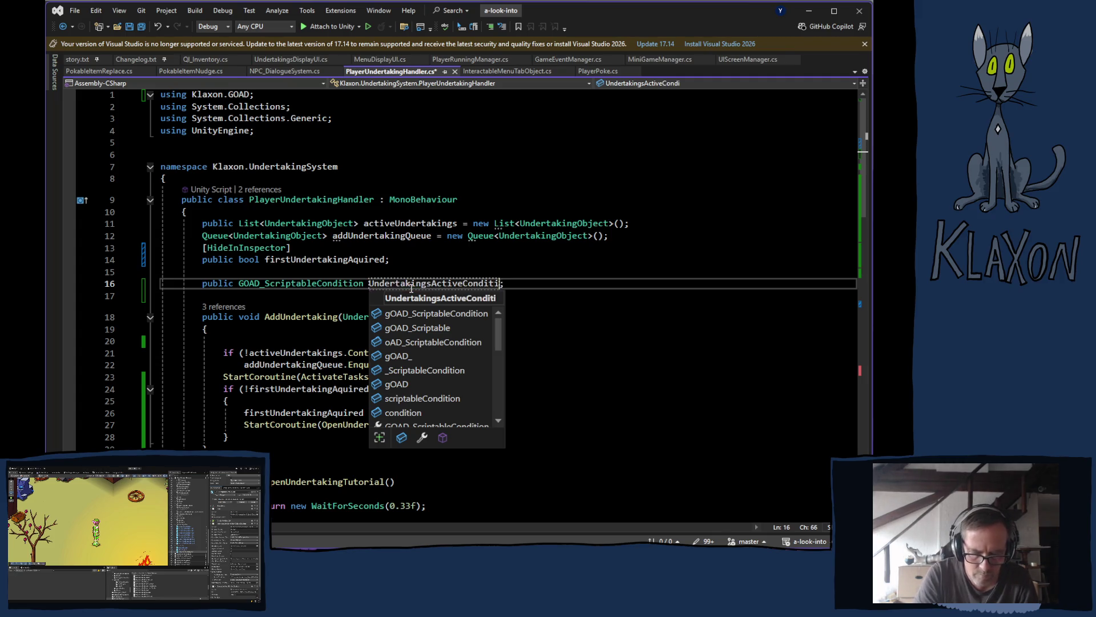
{"action": "type", "text": "on"}
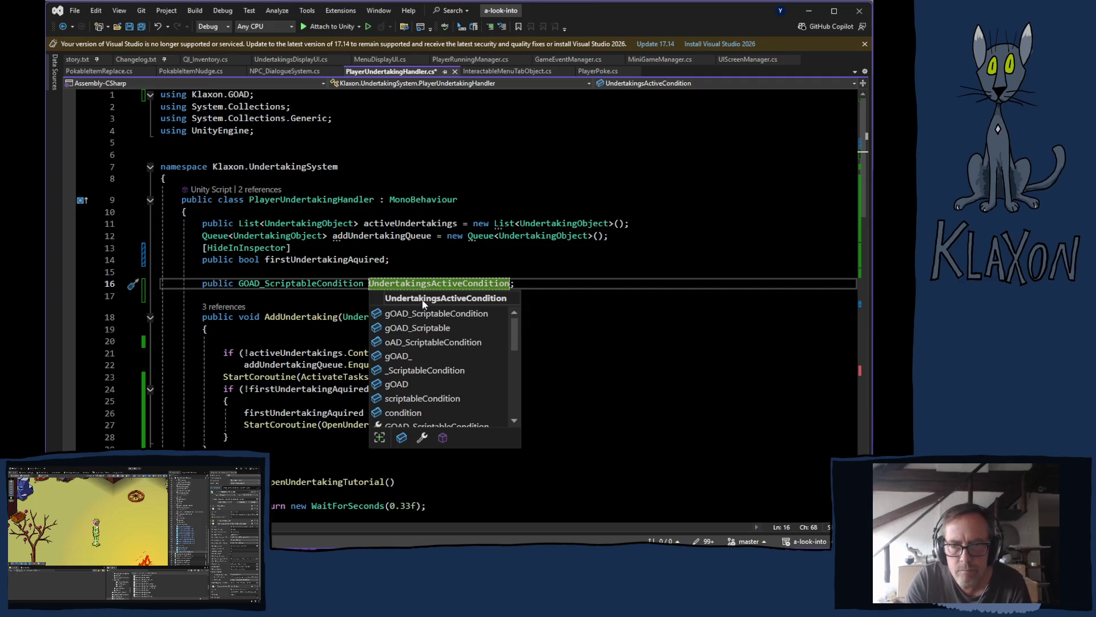
{"action": "key", "text": "Left"}
{"action": "key", "text": "Left"}
{"action": "key", "text": "Left"}
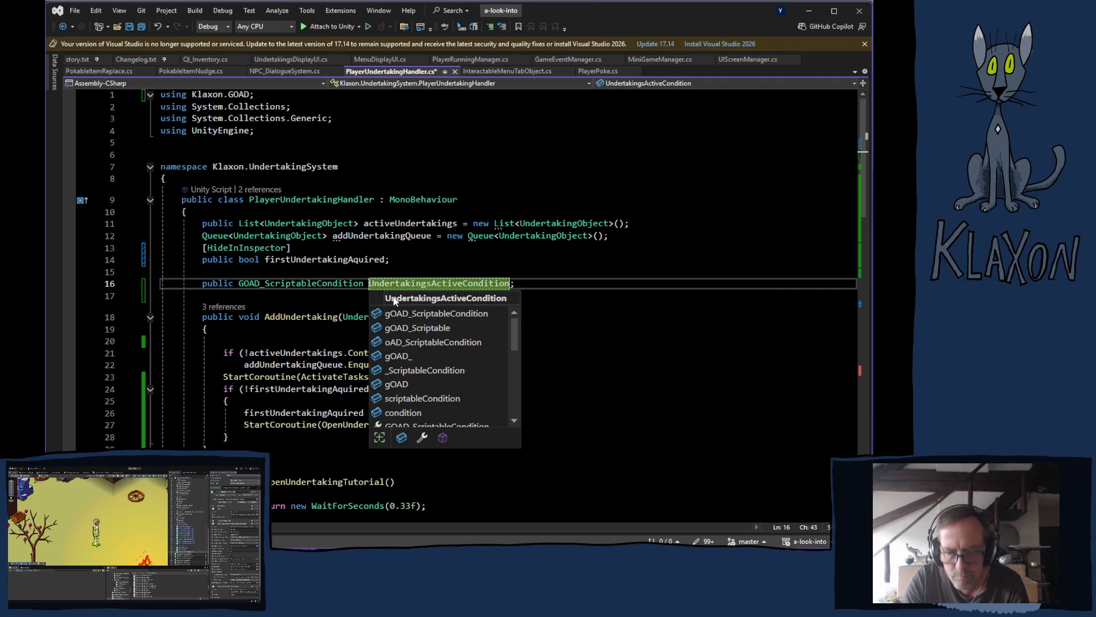
{"action": "key", "text": "BackSpace"}
{"action": "type", "text": "u"}
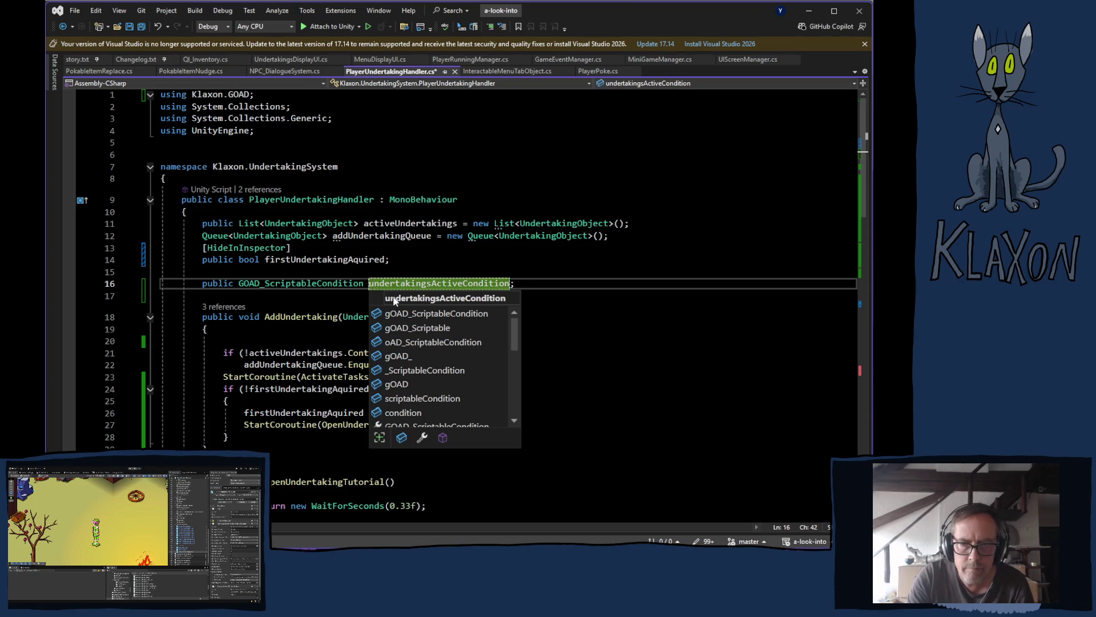
{"action": "double_click", "coordinate": [397, 284]}
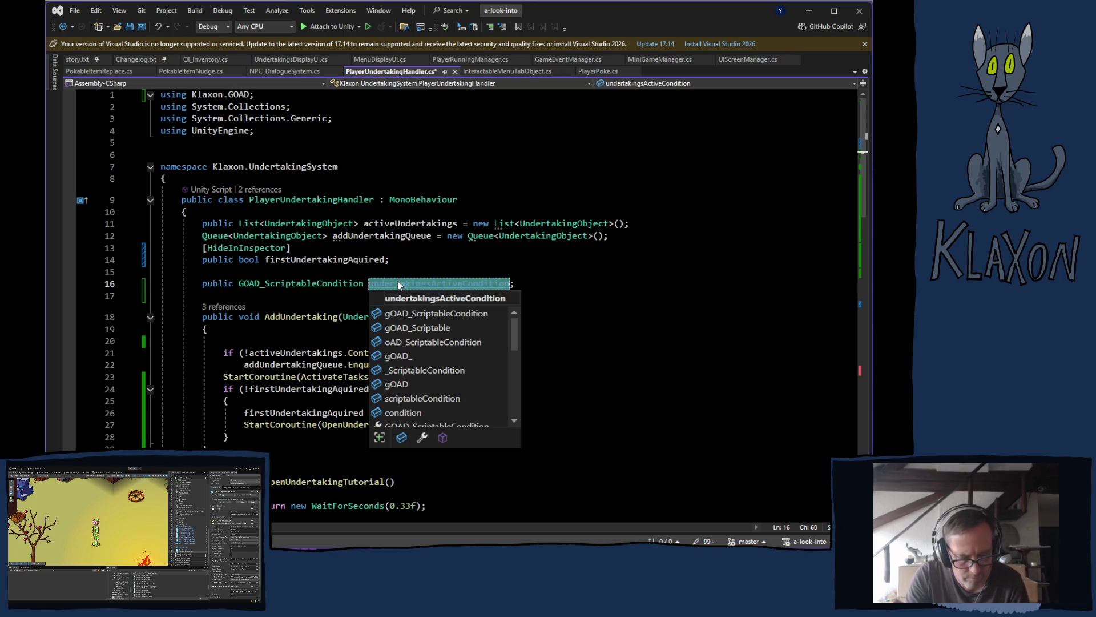
{"action": "left_click", "coordinate": [264, 441]}
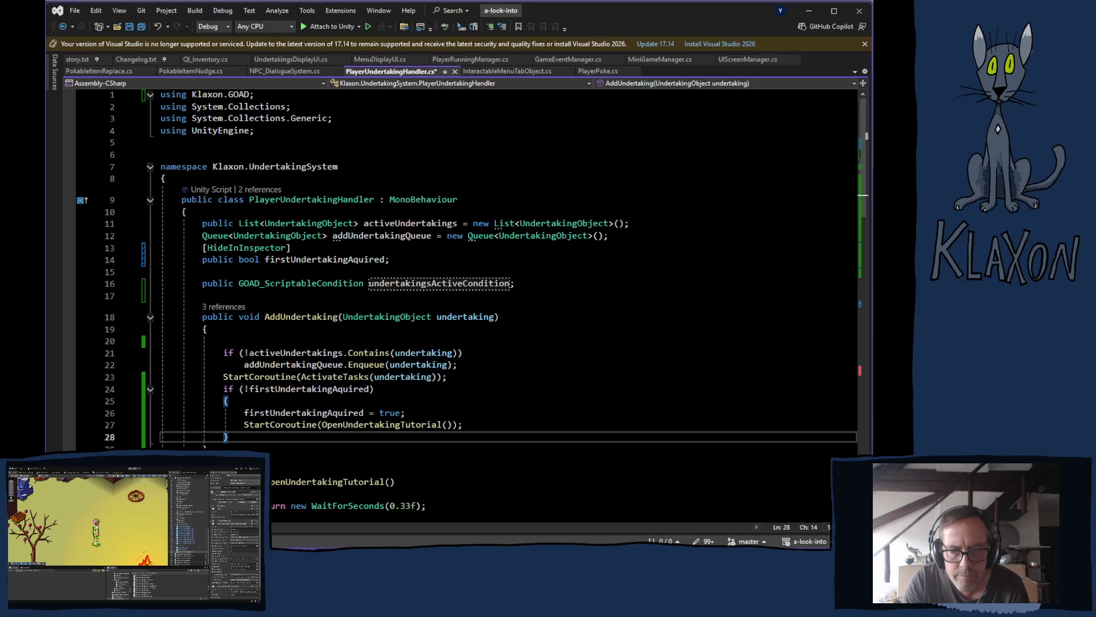
- On empty line 34 of OpenUndertakingTutorial, enter GOAD_WorldBeliefStates.instance via IntelliSense
{"action": "scroll", "coordinate": [264, 440], "scroll_direction": "down", "scroll_amount": 4}
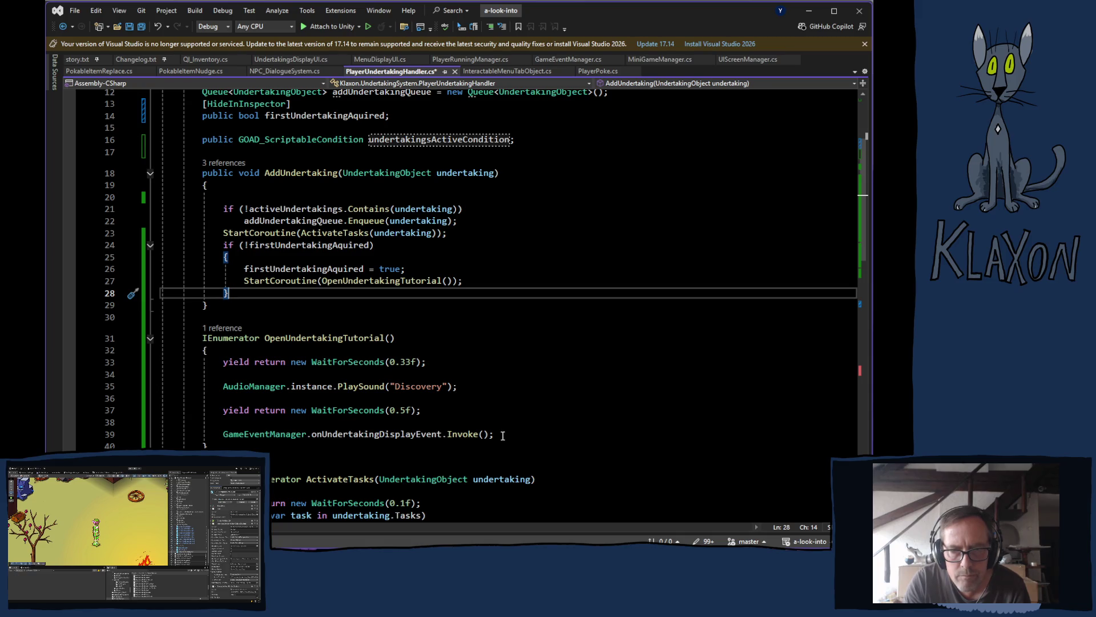
{"action": "left_click", "coordinate": [433, 372]}
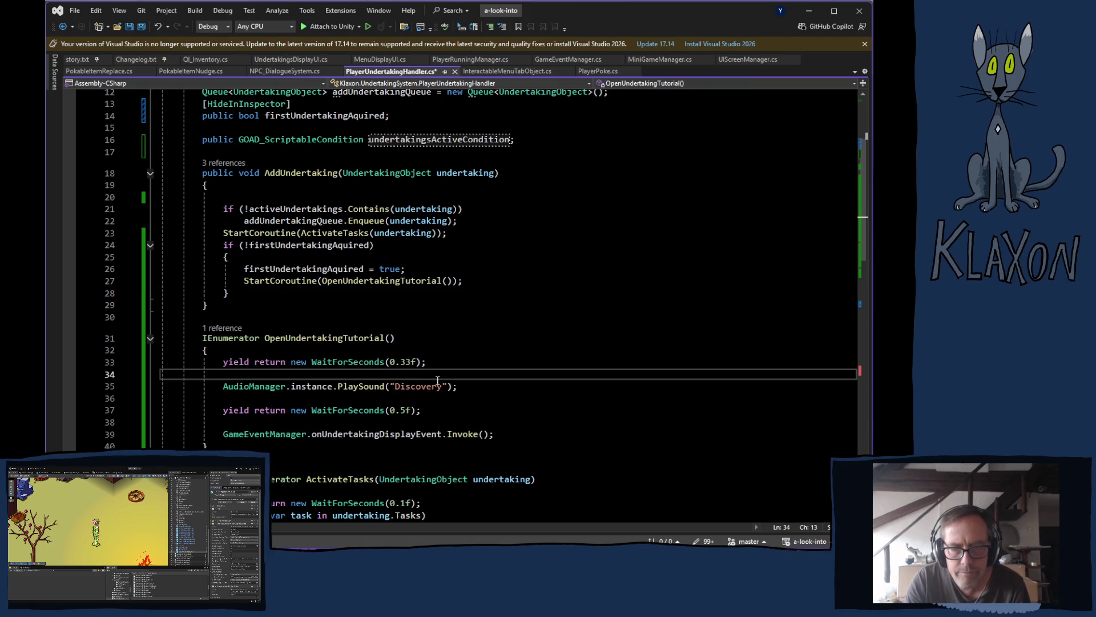
{"action": "key", "text": "Return"}
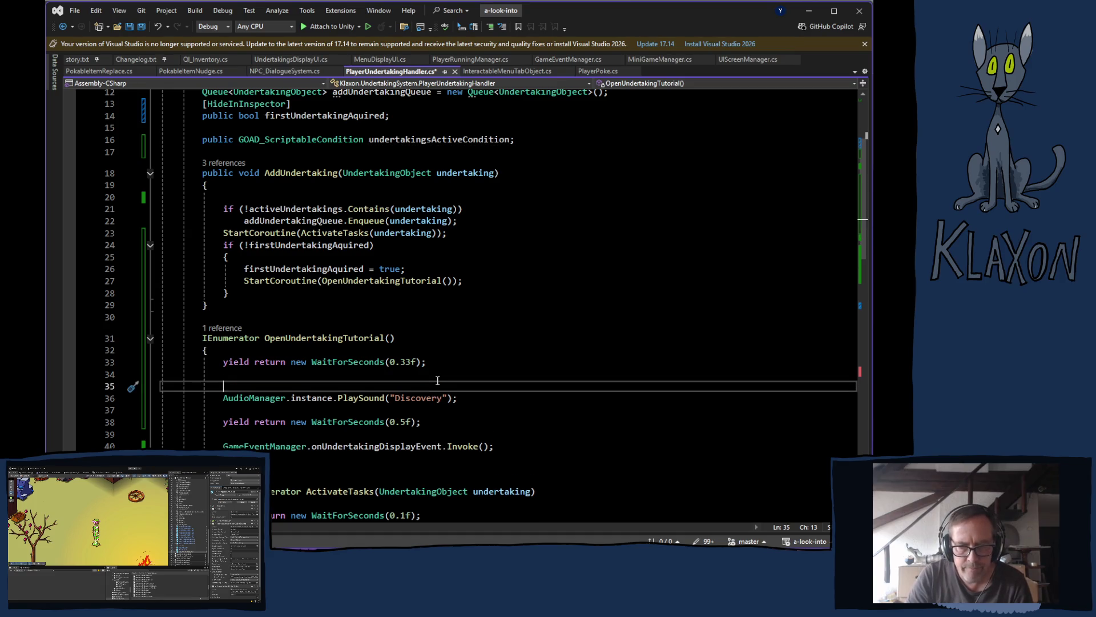
{"action": "key", "text": "Up"}
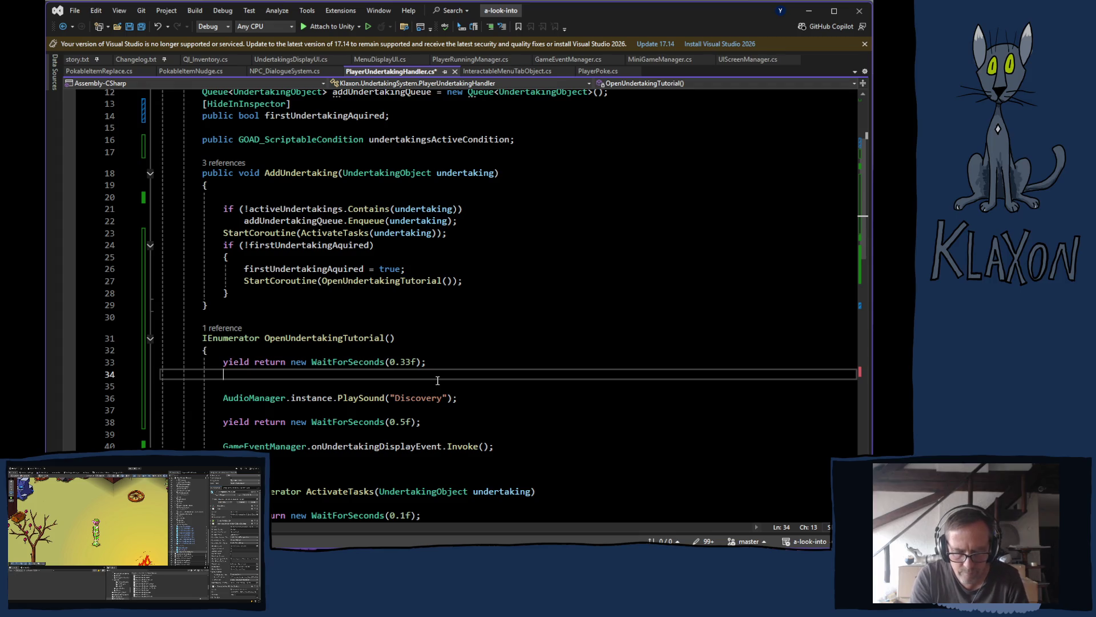
{"action": "type", "text": "world"}
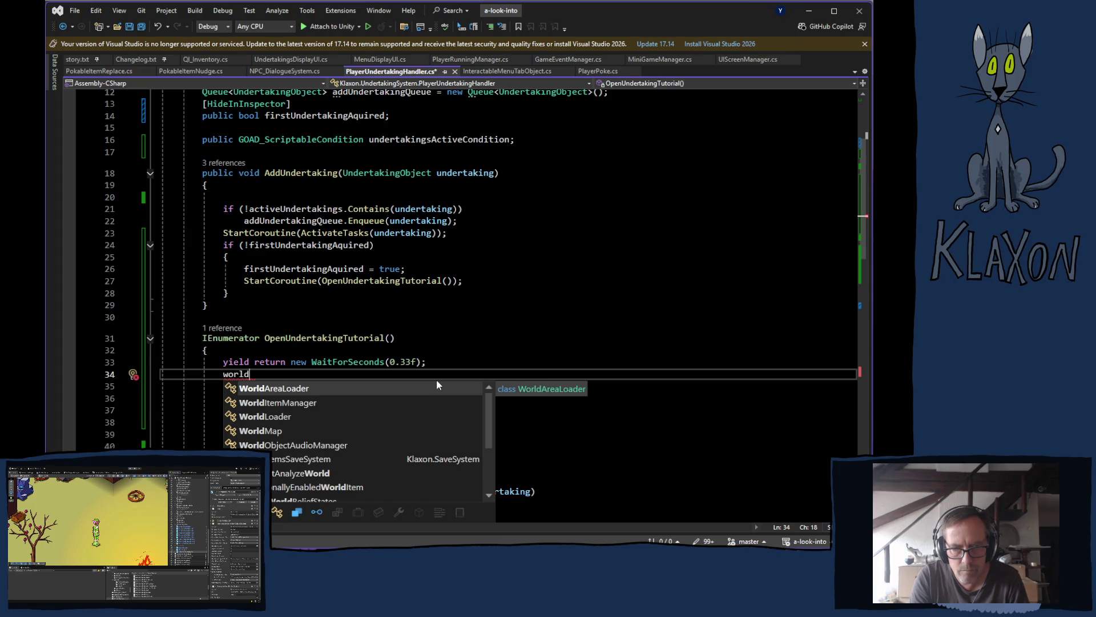
{"action": "type", "text": "b"}
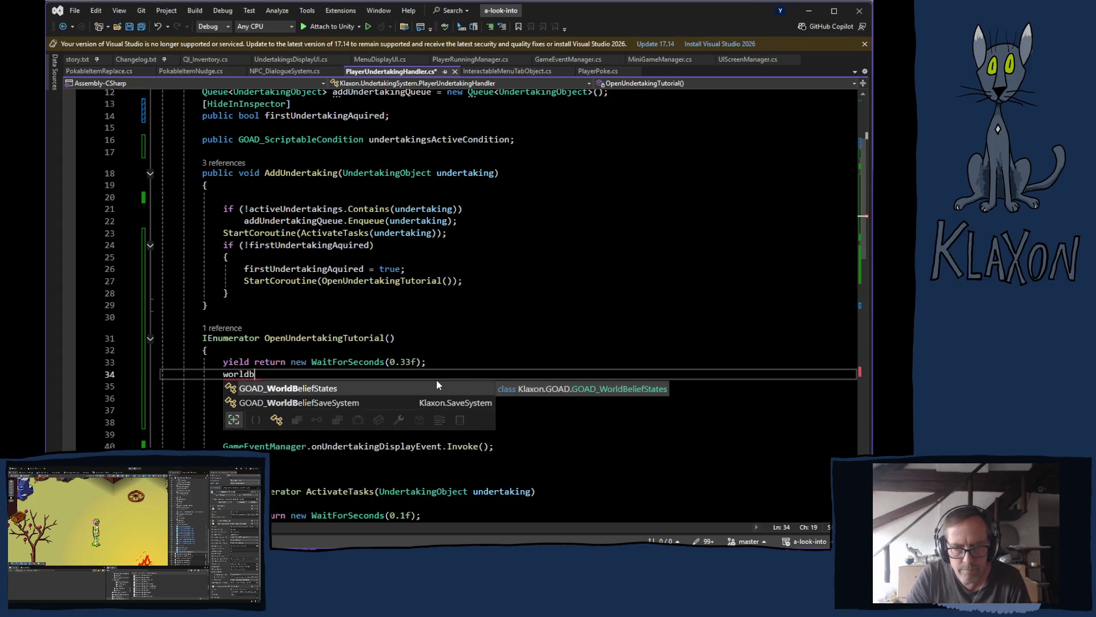
{"action": "key", "text": "Tab"}
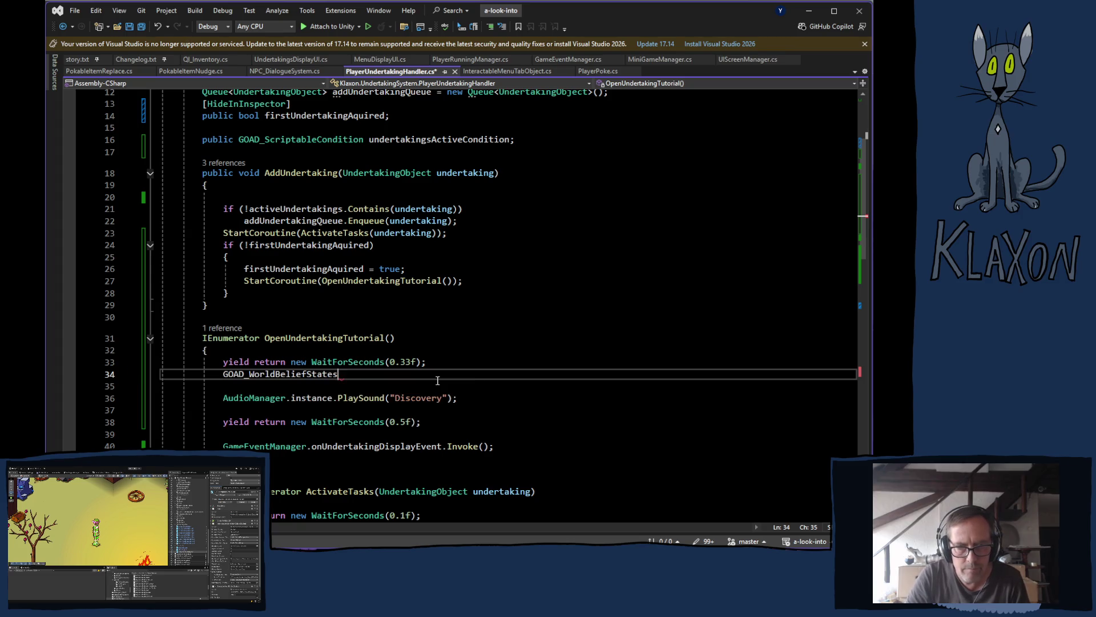
{"action": "type", "text": ".i"}
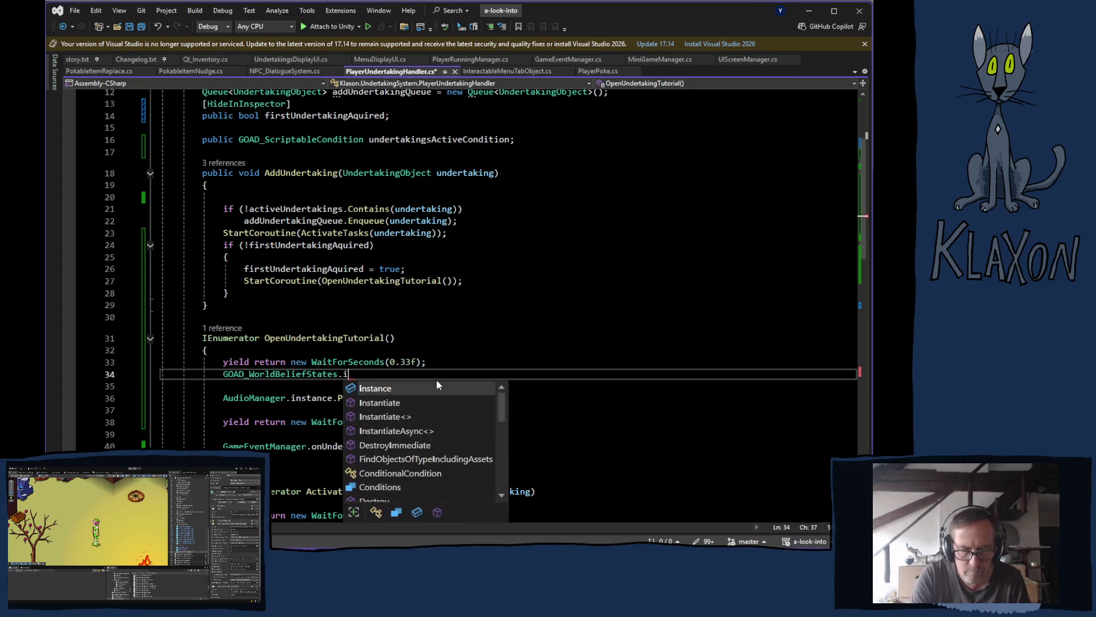
{"action": "type", "text": "n"}
{"action": "key", "text": "Tab"}
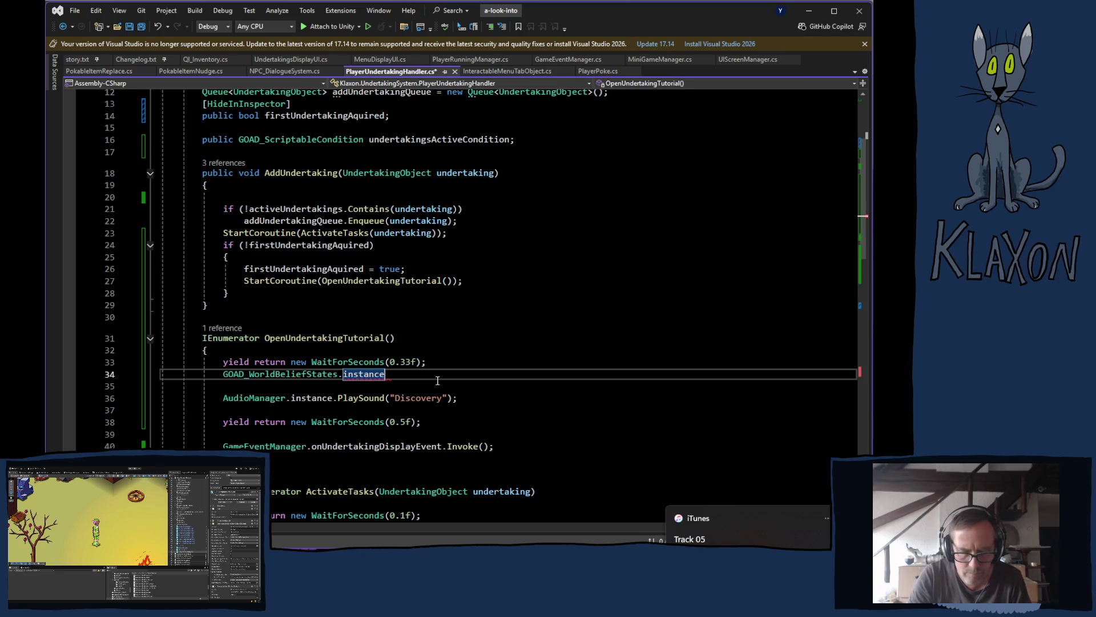
- Finish the line as .SetWorldState(undertakingsActiveCondition); and save PlayerUndertakingHandler.cs
{"action": "type", "text": "."}
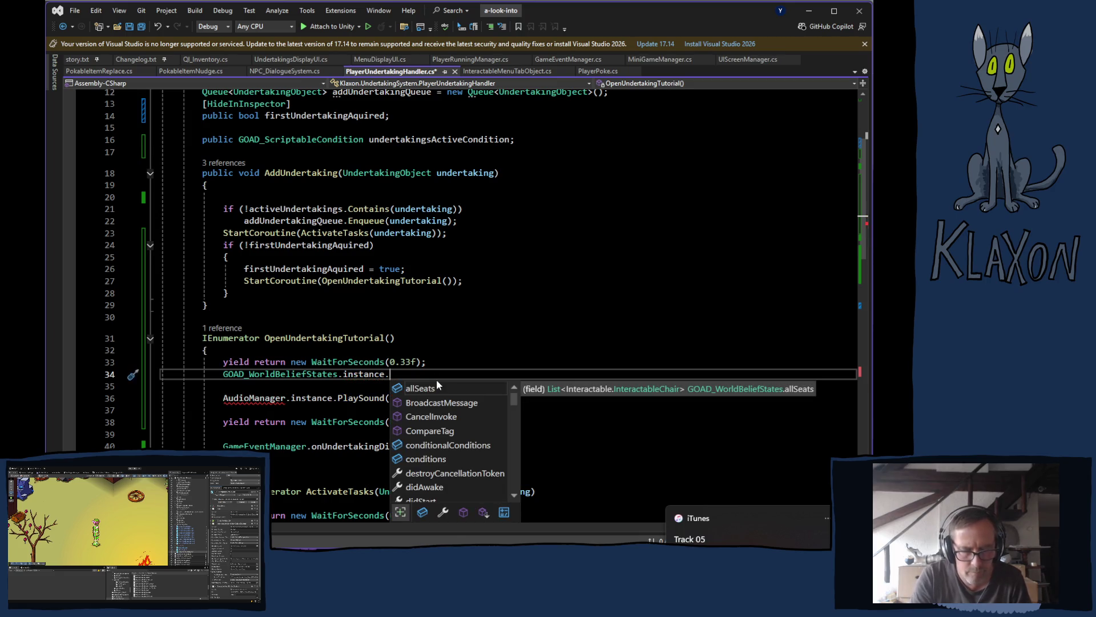
{"action": "type", "text": "add"}
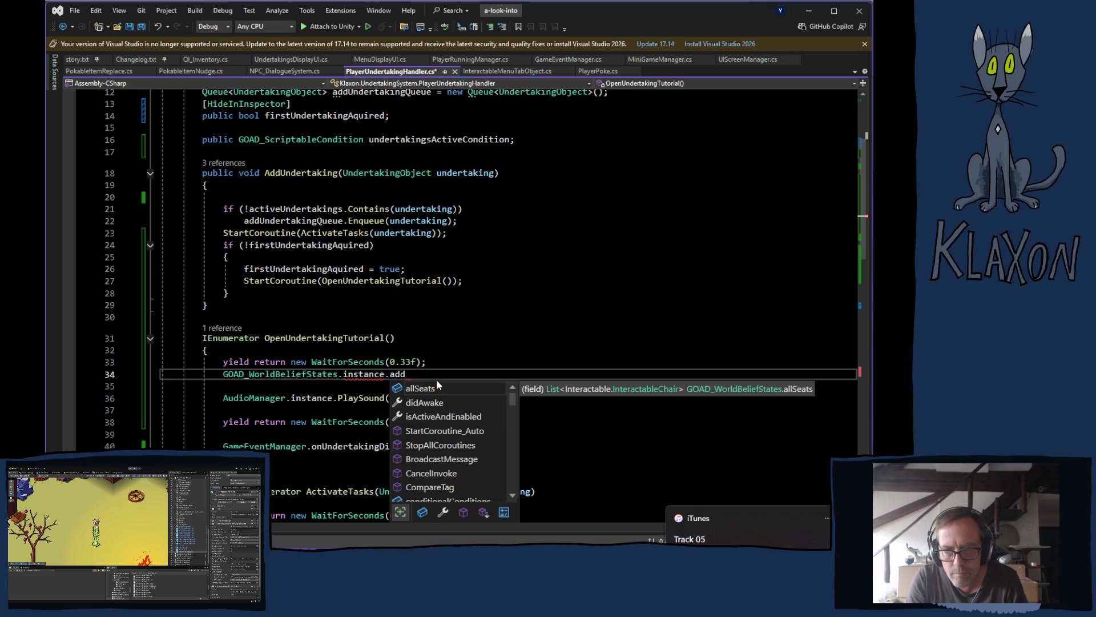
{"action": "key", "text": "BackSpace"}
{"action": "key", "text": "BackSpace"}
{"action": "key", "text": "BackSpace"}
{"action": "type", "text": "se"}
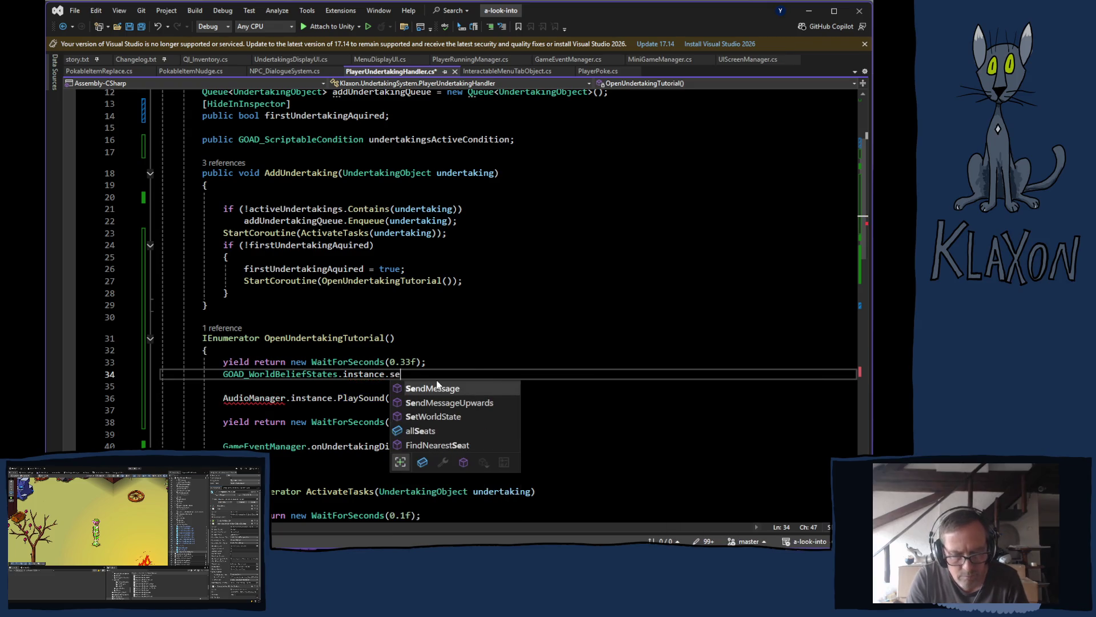
{"action": "key", "text": "Down"}
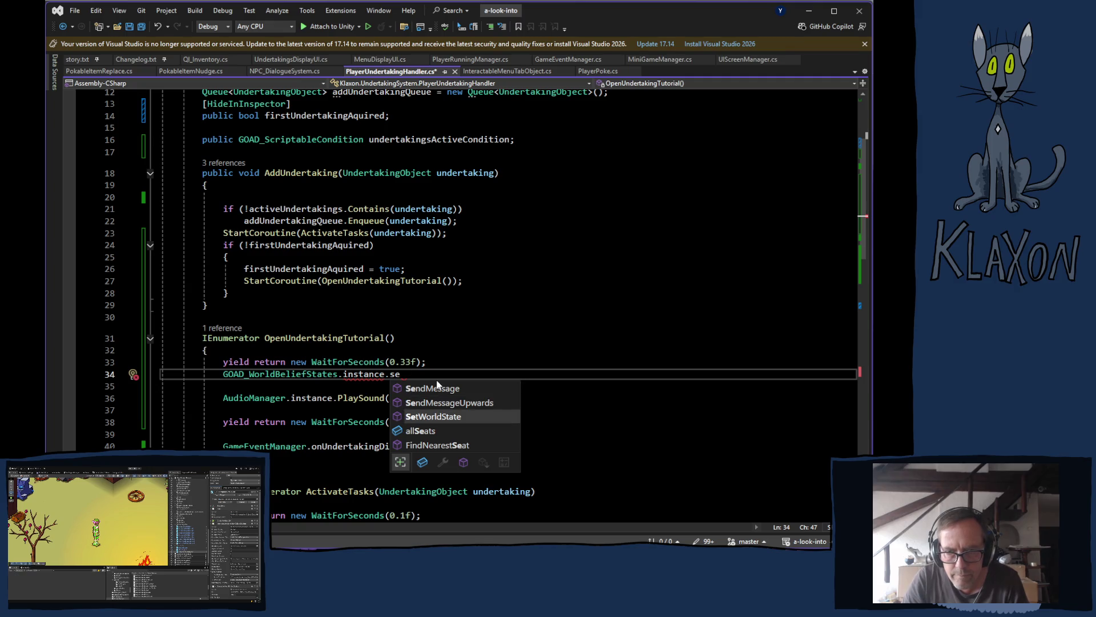
{"action": "key", "text": "Tab"}
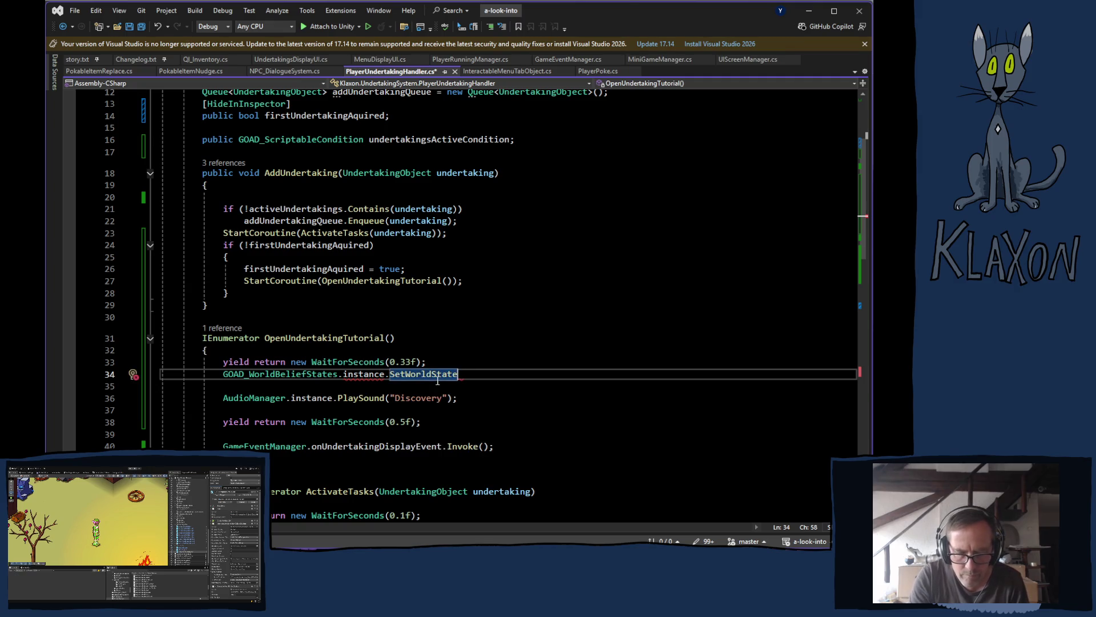
{"action": "type", "text": "("}
{"action": "key", "text": "Tab"}
{"action": "key", "text": "End"}
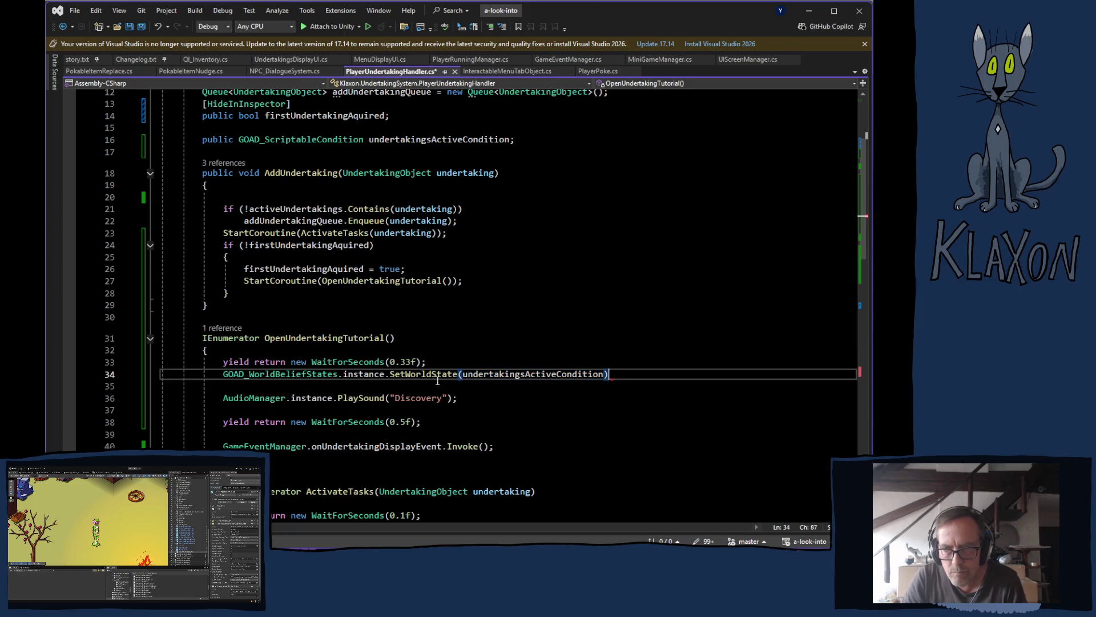
{"action": "type", "text": ";"}
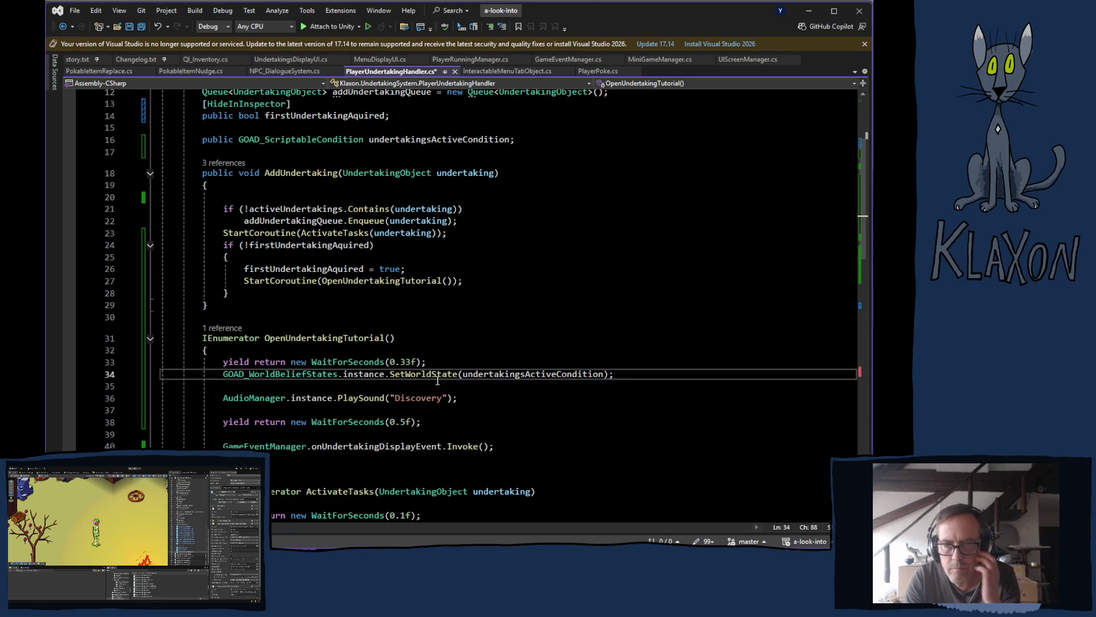
{"action": "scroll", "coordinate": [430, 252], "scroll_direction": "up", "scroll_amount": 1}
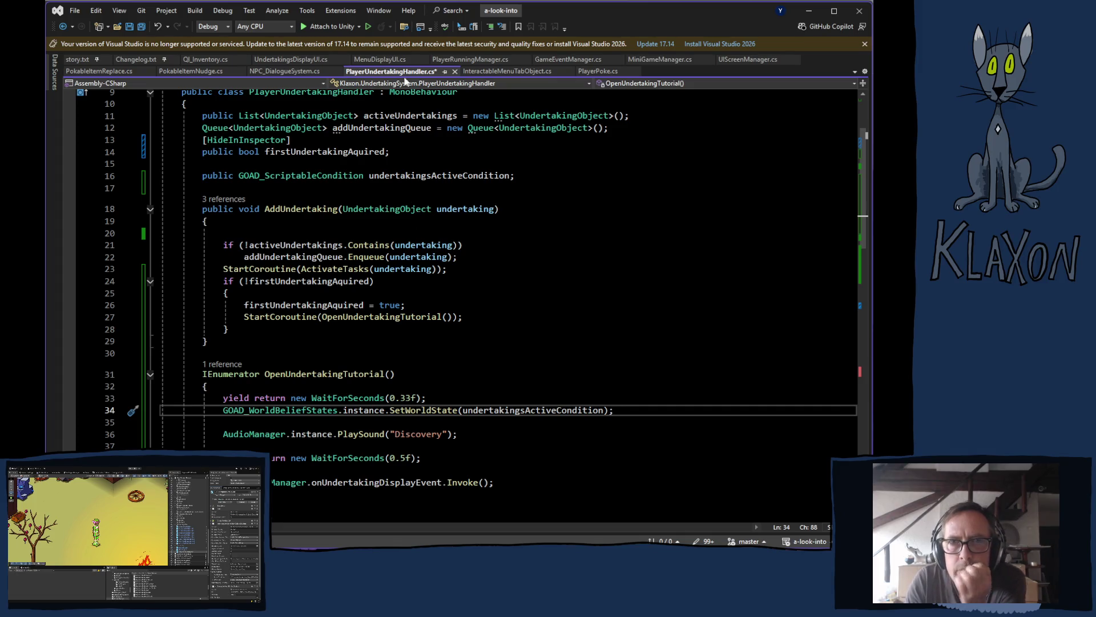
{"action": "key", "text": "ctrl+s"}
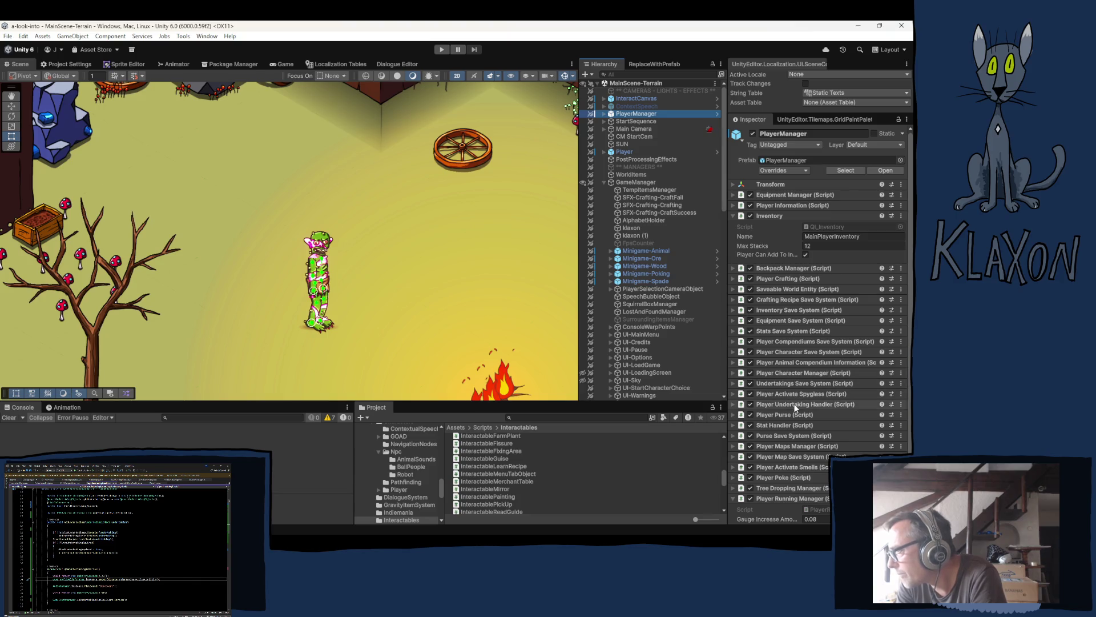
- Set Player Undertaking Handler's Undertakings Active field on PlayerManager to UndertakingsActive_True
{"action": "left_click", "coordinate": [796, 404]}
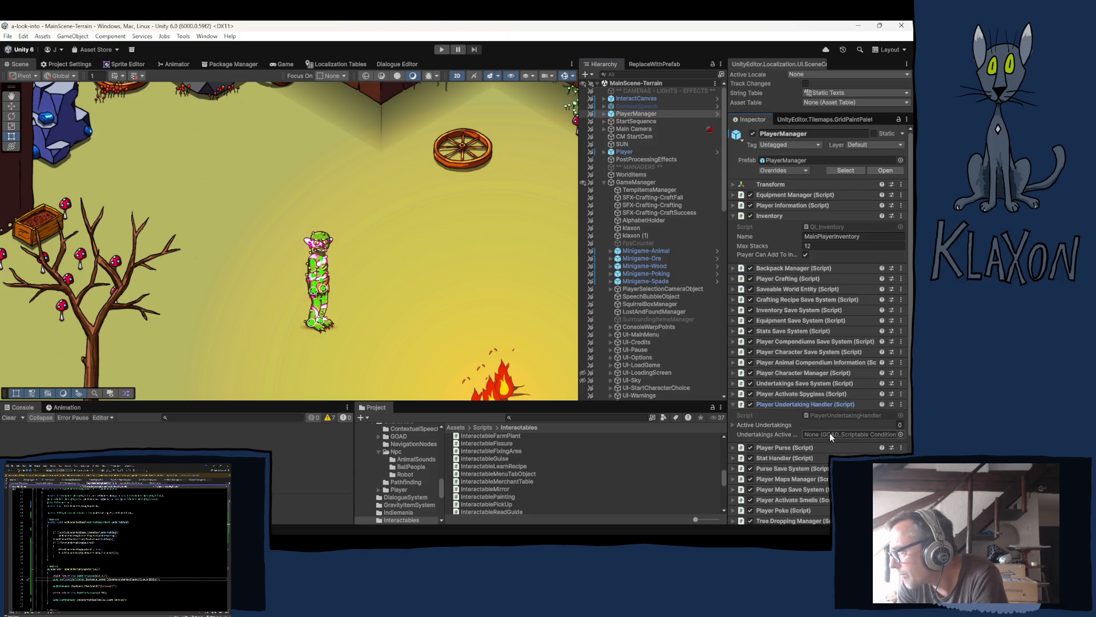
{"action": "left_click", "coordinate": [873, 434]}
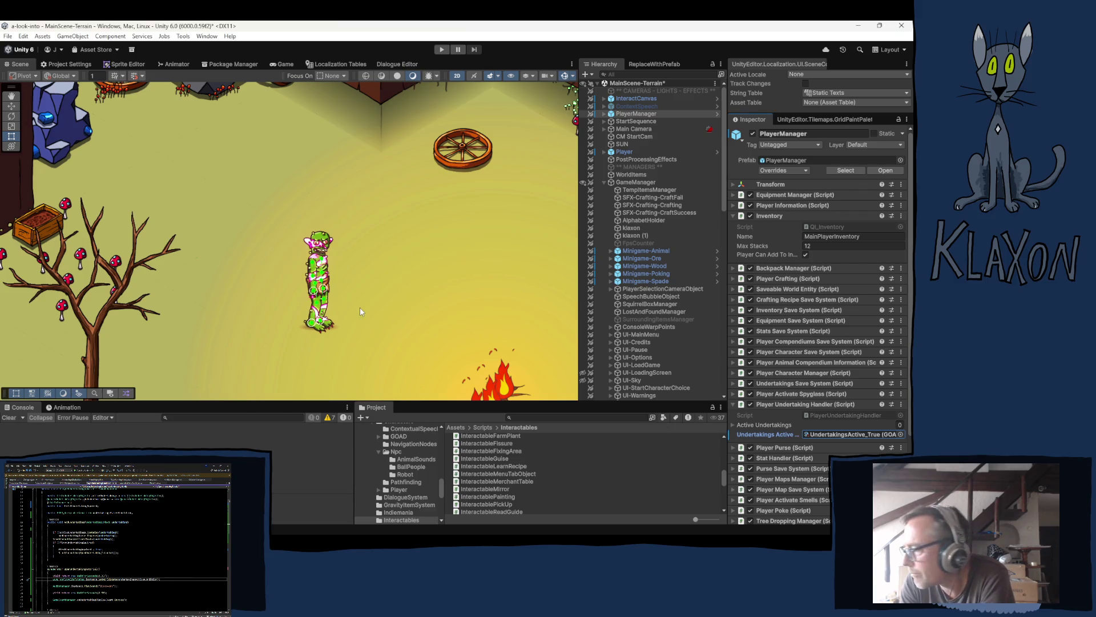
{"action": "left_click", "coordinate": [754, 425]}
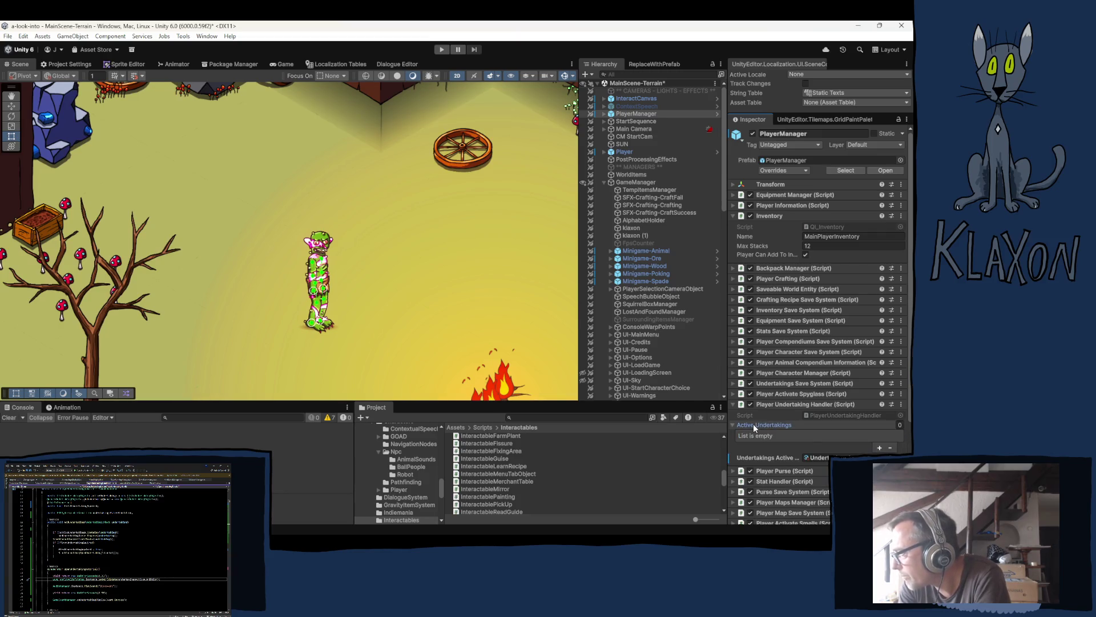
{"action": "left_click", "coordinate": [752, 423]}
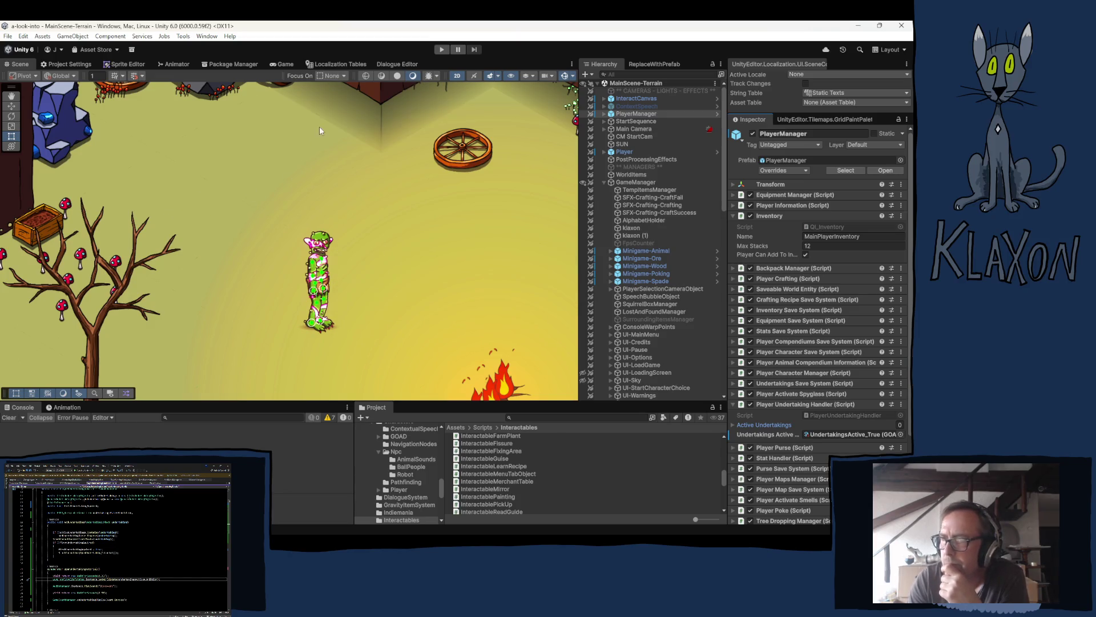
- Enter Play mode and wait for the game's 'A look into...' title menu to load
{"action": "left_click", "coordinate": [442, 50]}
{"action": "left_click", "coordinate": [441, 50]}
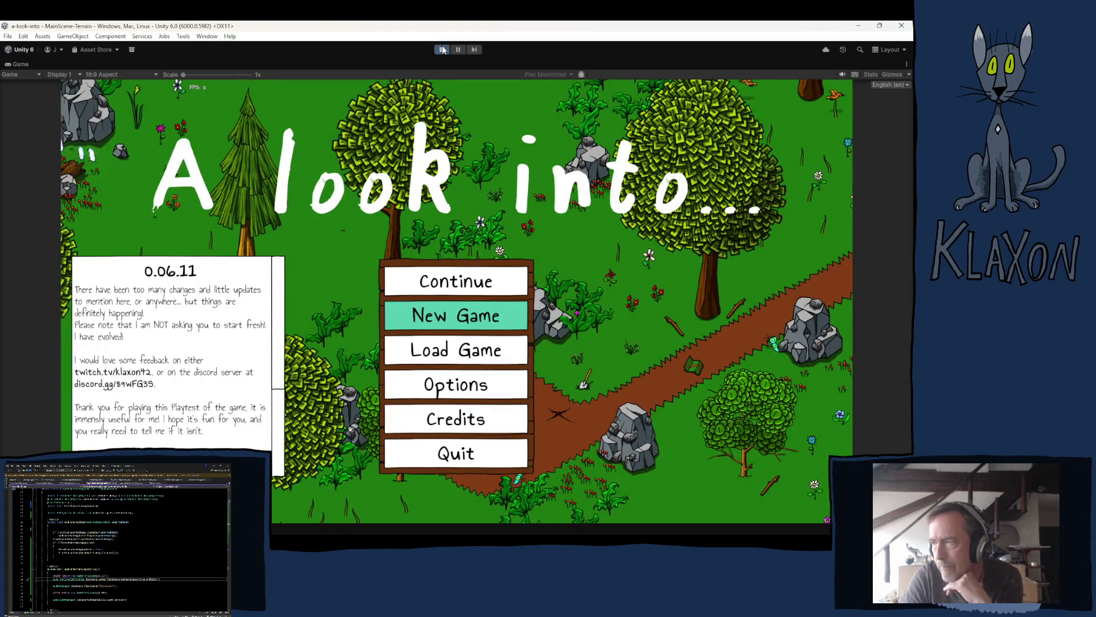
- Start a fresh game and walk onto the Stone Spade to pick it up
{"action": "left_click", "coordinate": [443, 316]}
{"action": "left_click", "coordinate": [426, 370]}
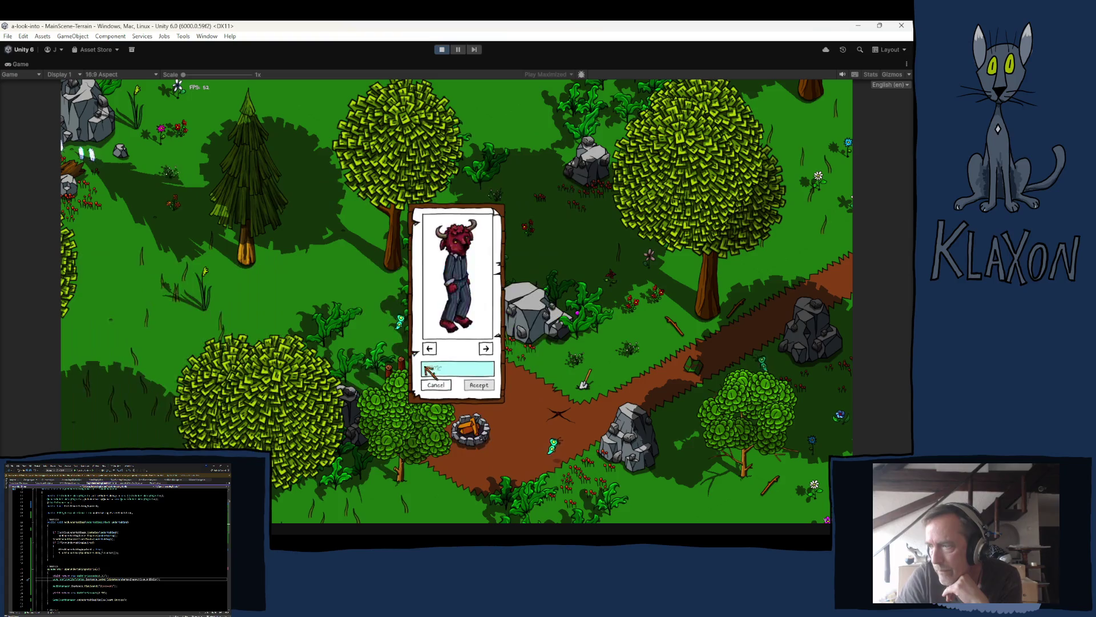
{"action": "left_click", "coordinate": [478, 385]}
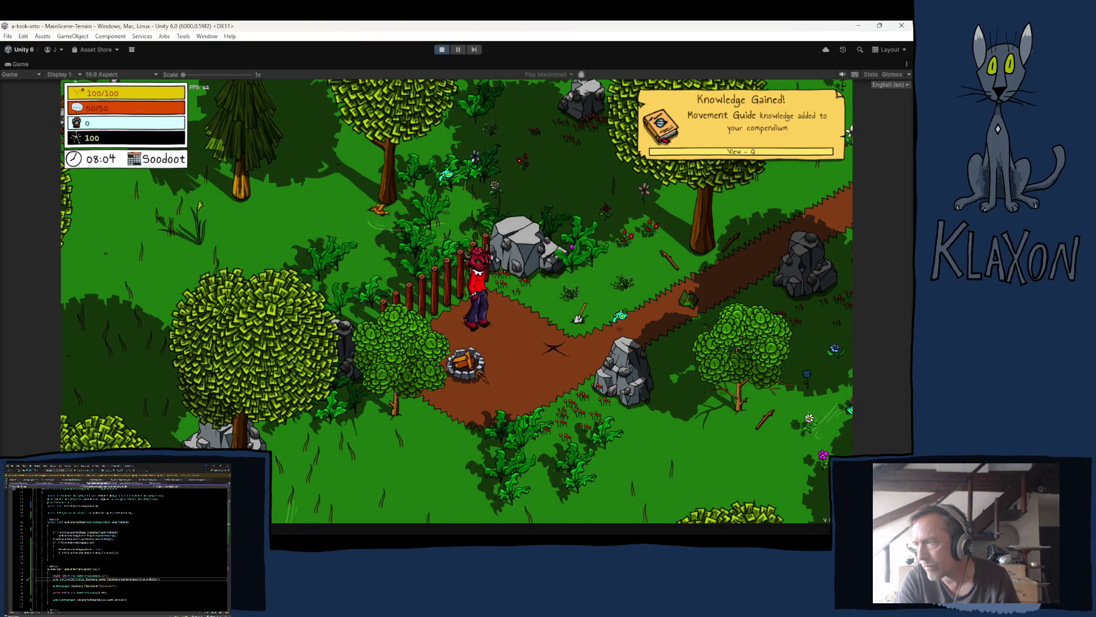
{"action": "key", "text": "Tab"}
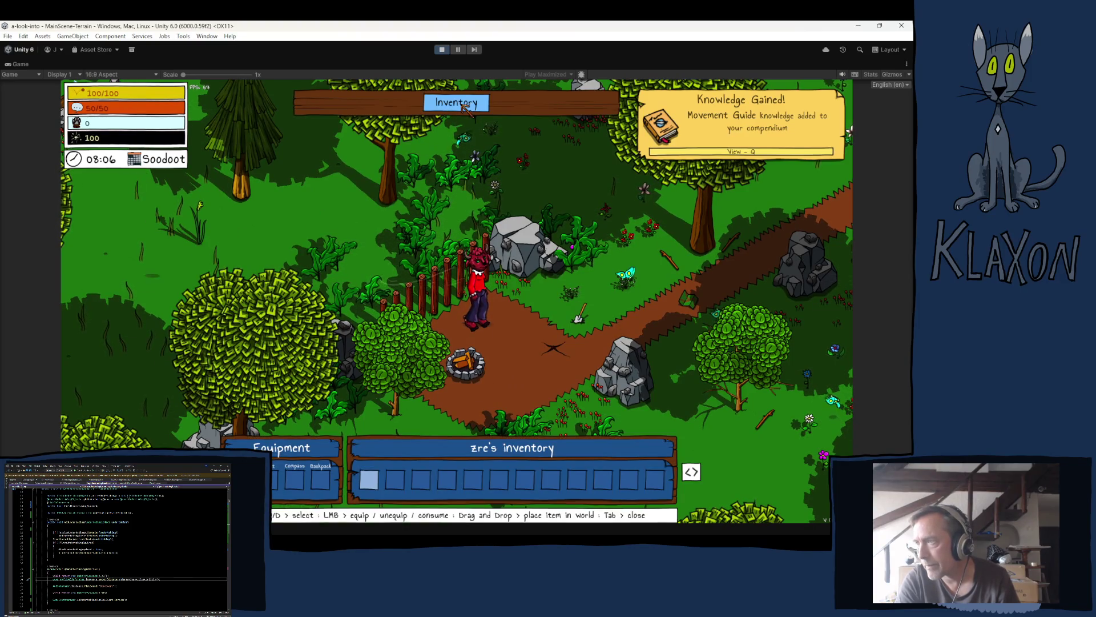
{"action": "key", "text": "Tab"}
{"action": "key", "text": "d"}
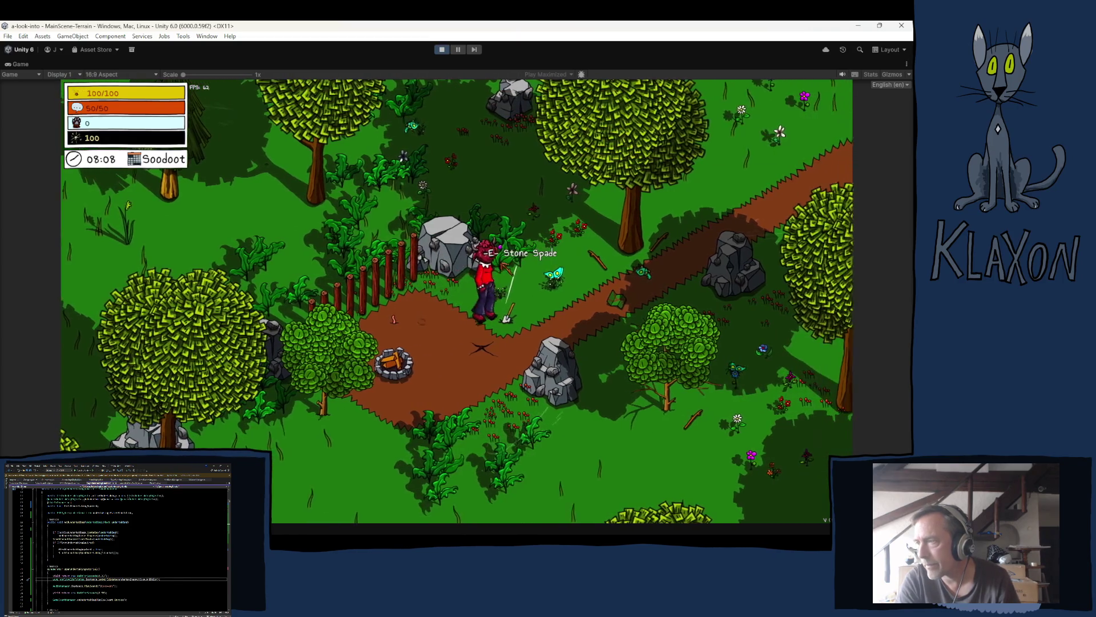
{"action": "key", "text": "Tab"}
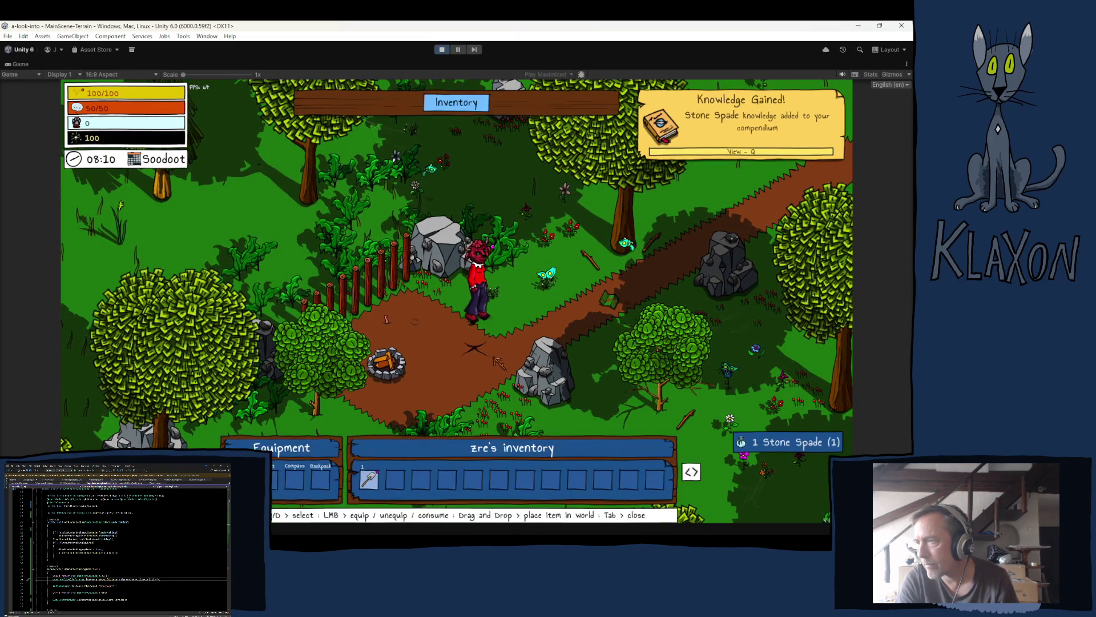
{"action": "key", "text": "Tab"}
- Dig along the path to unearth Coal, Doodads and a Wooden Post, then check the inventory
{"action": "key", "text": "s"}
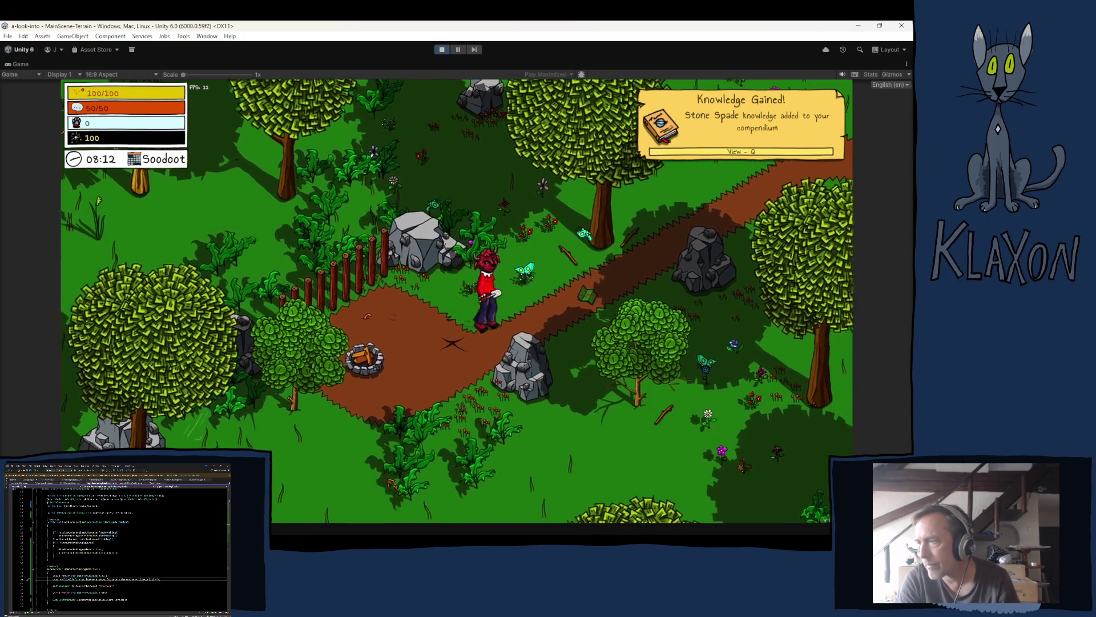
{"action": "left_click", "coordinate": [384, 482]}
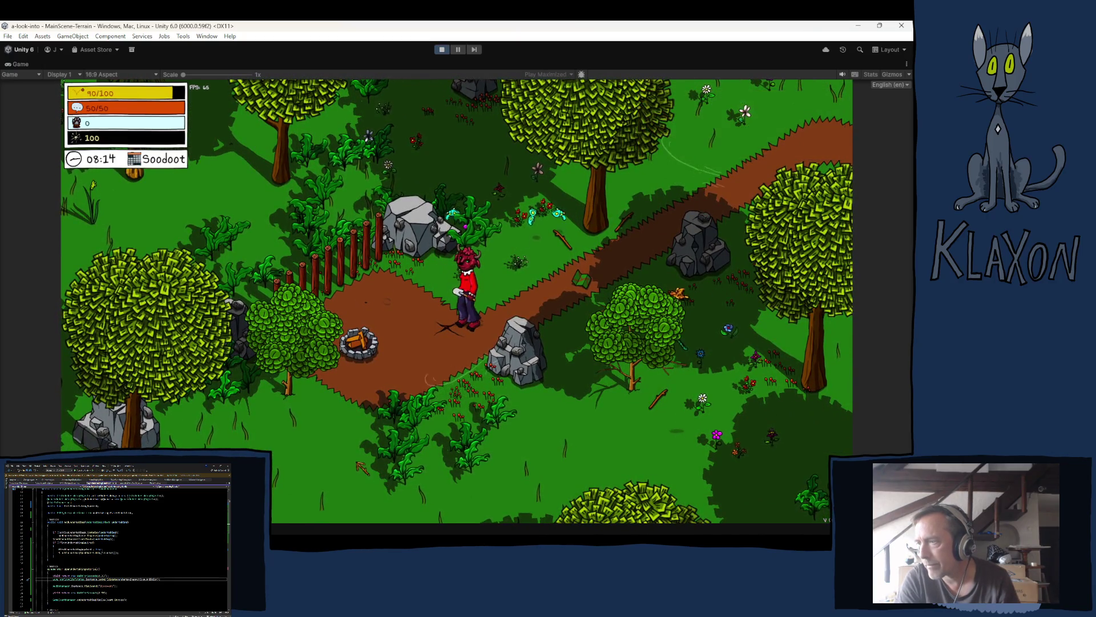
{"action": "left_click", "coordinate": [361, 464]}
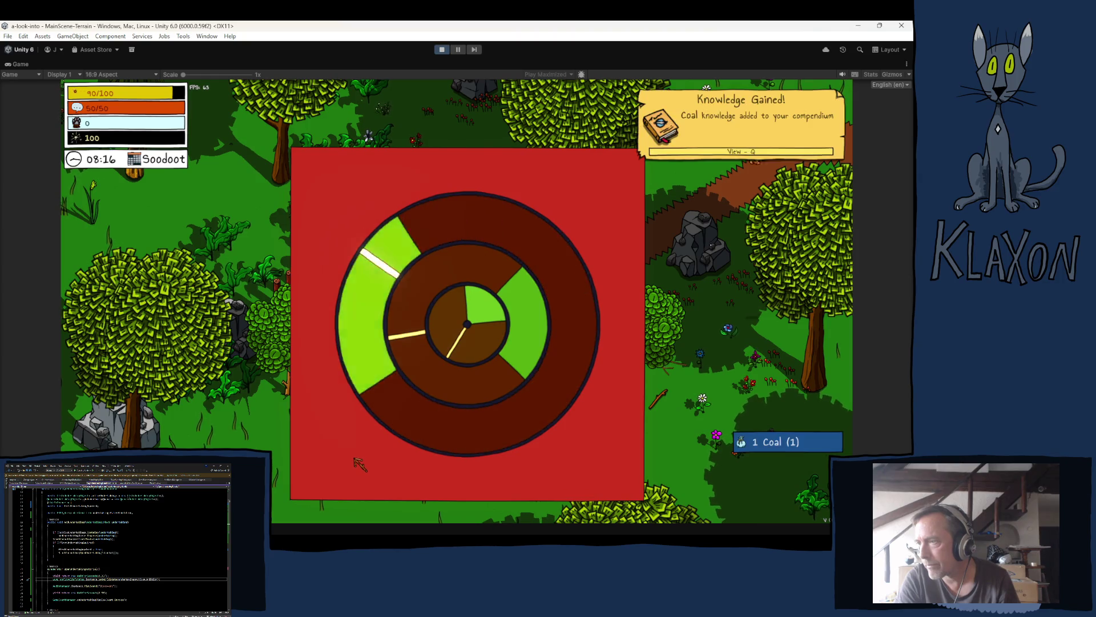
{"action": "left_click", "coordinate": [360, 464]}
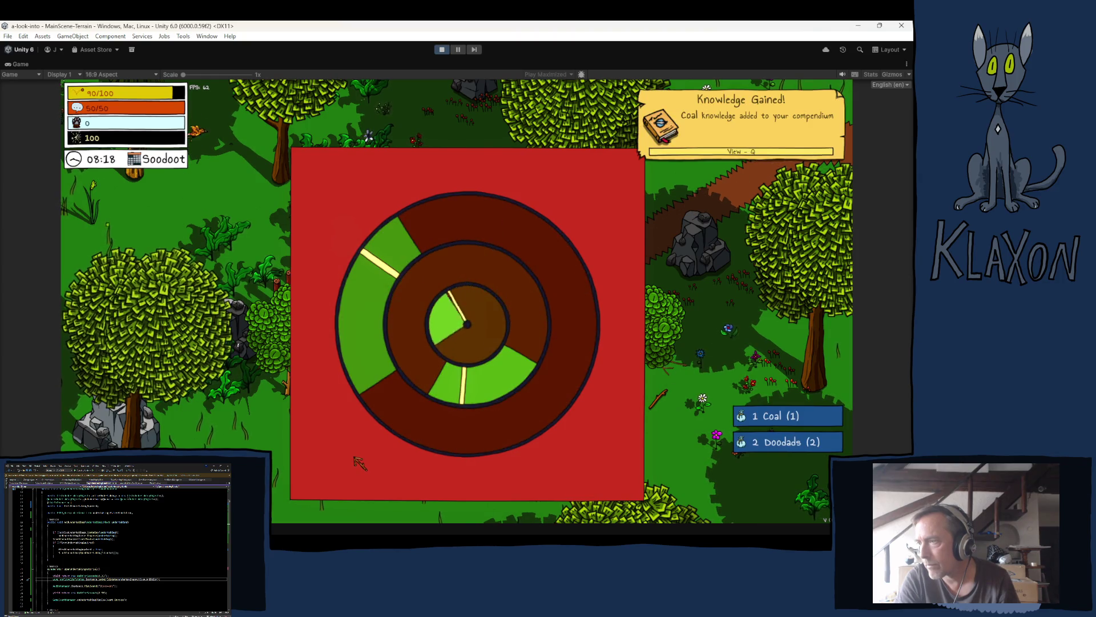
{"action": "left_click", "coordinate": [361, 464]}
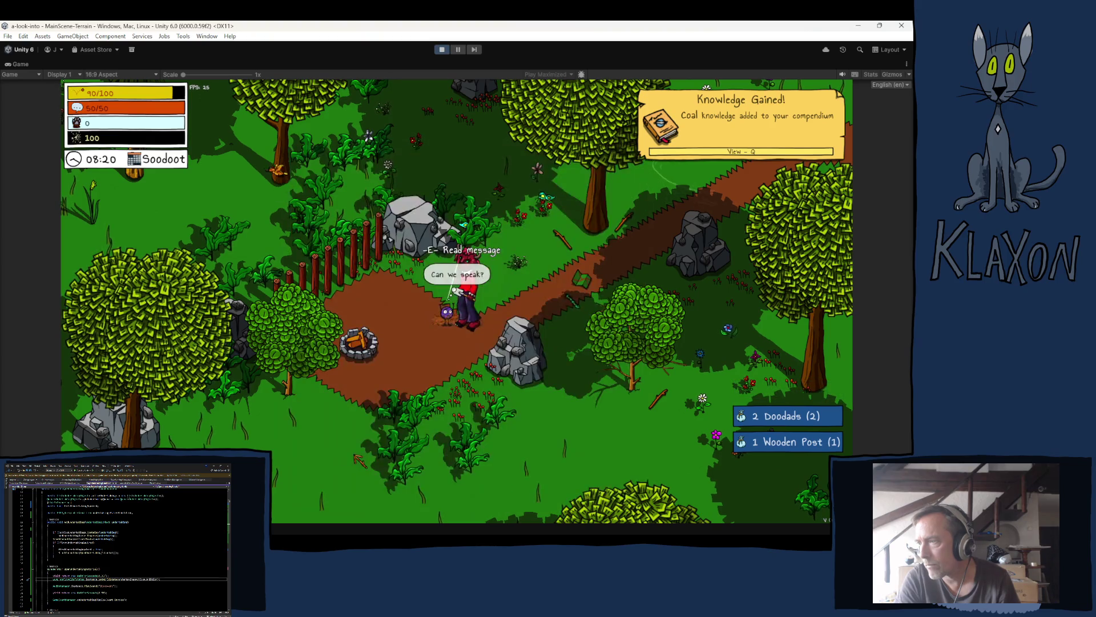
{"action": "key", "text": "Tab"}
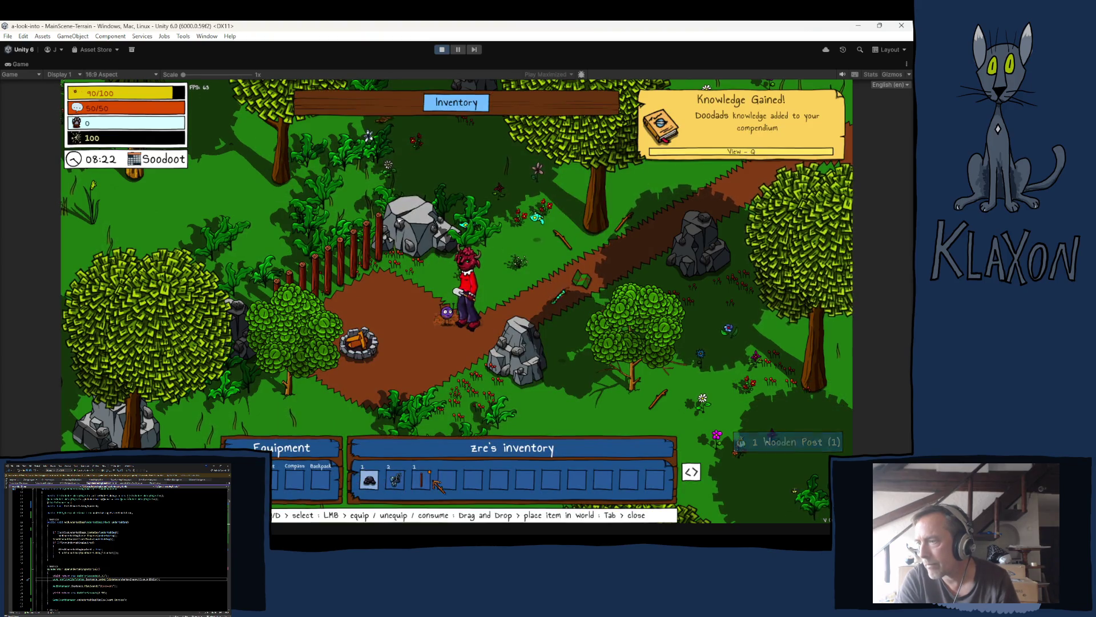
{"action": "key", "text": "Tab"}
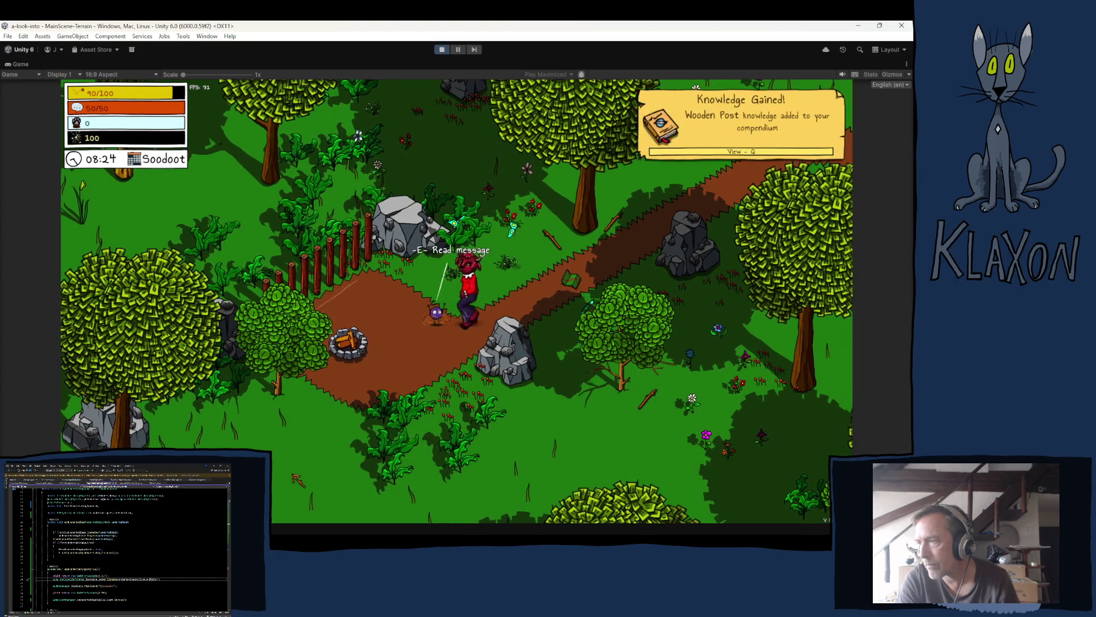
- Read and close the Get Crafty! message, then view the Undertakings tab listing Get Crafty!
{"action": "key", "text": "e"}
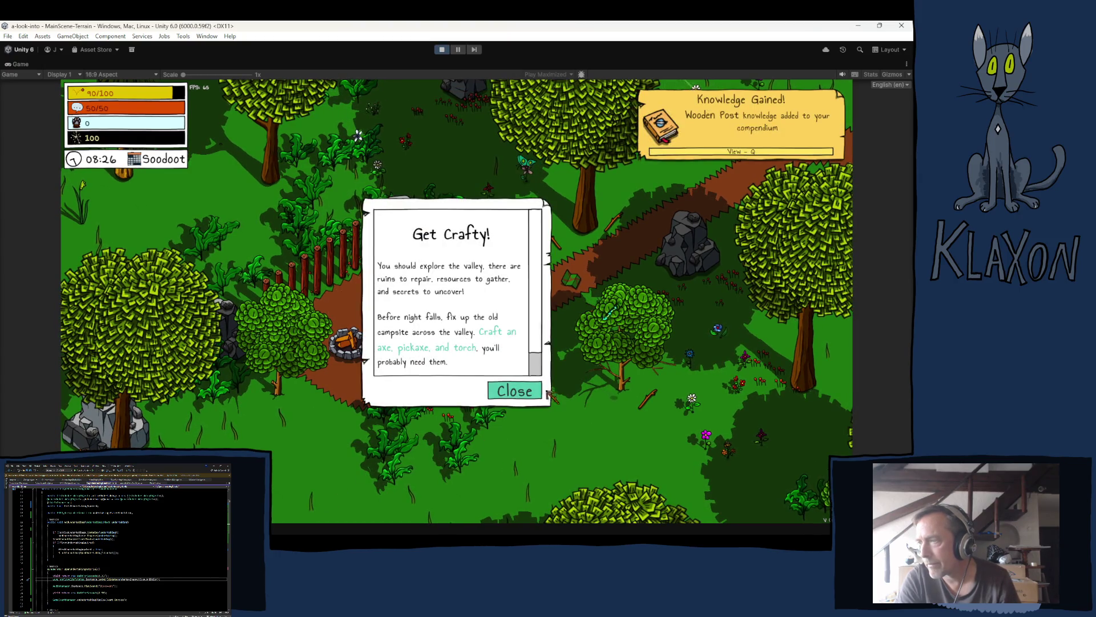
{"action": "left_click", "coordinate": [532, 395]}
{"action": "key", "text": "u"}
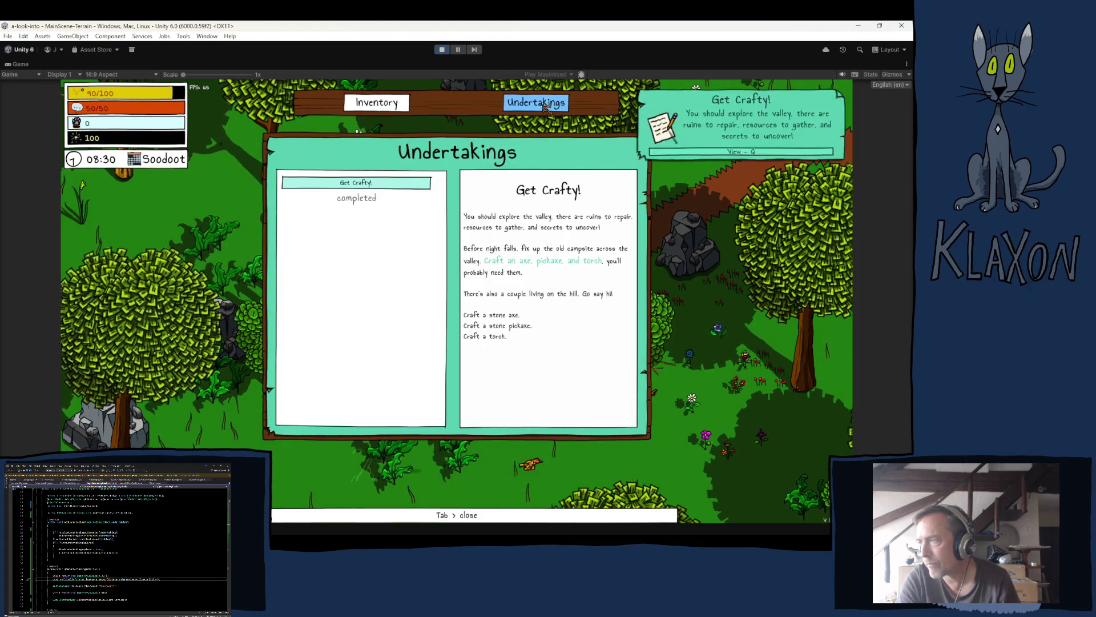
{"action": "key", "text": "Tab"}
{"action": "key", "text": "Tab"}
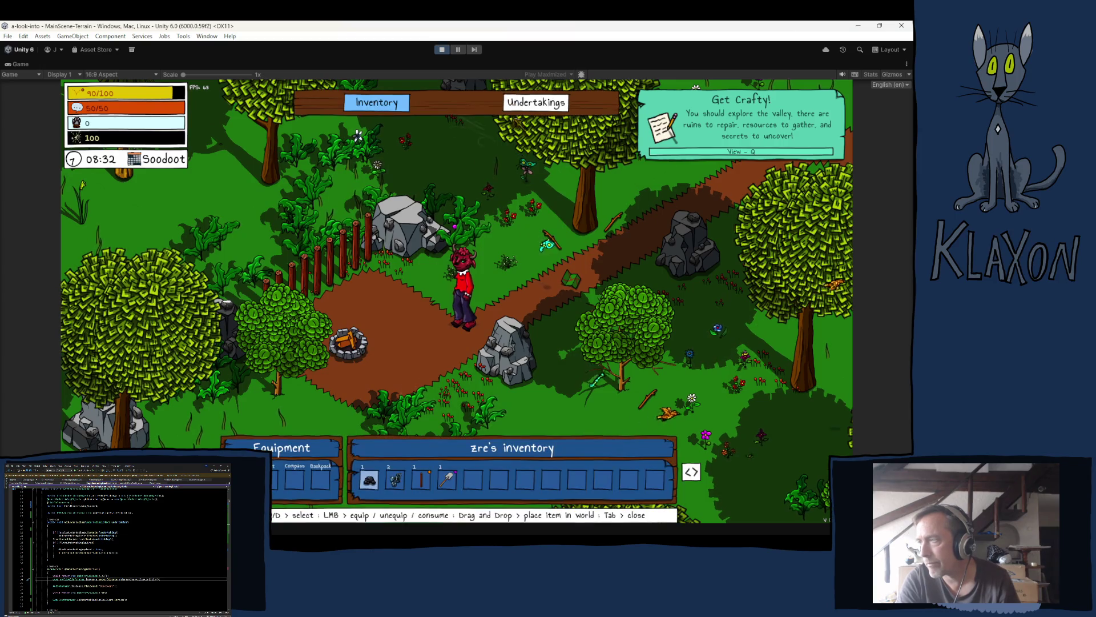
{"action": "key", "text": "Tab"}
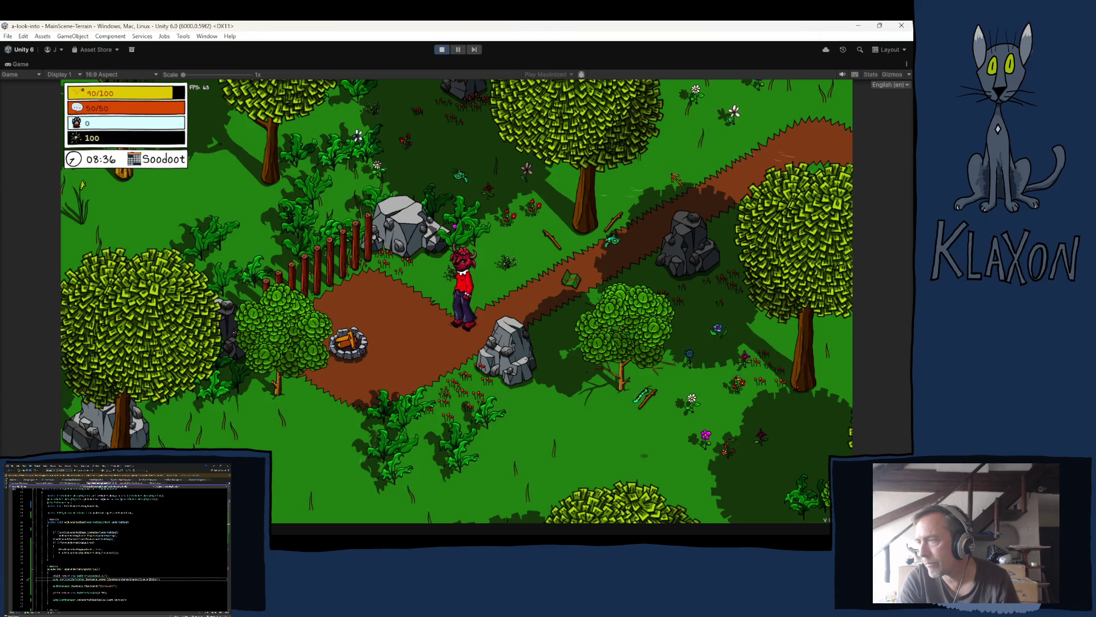
{"action": "key", "text": "Tab"}
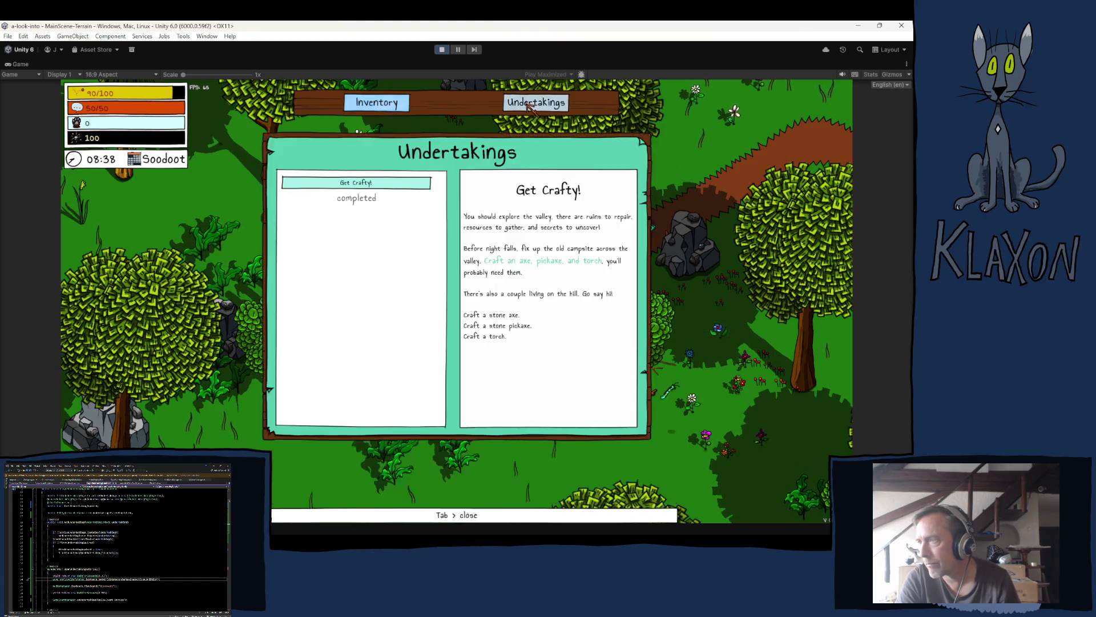
{"action": "left_click", "coordinate": [535, 103]}
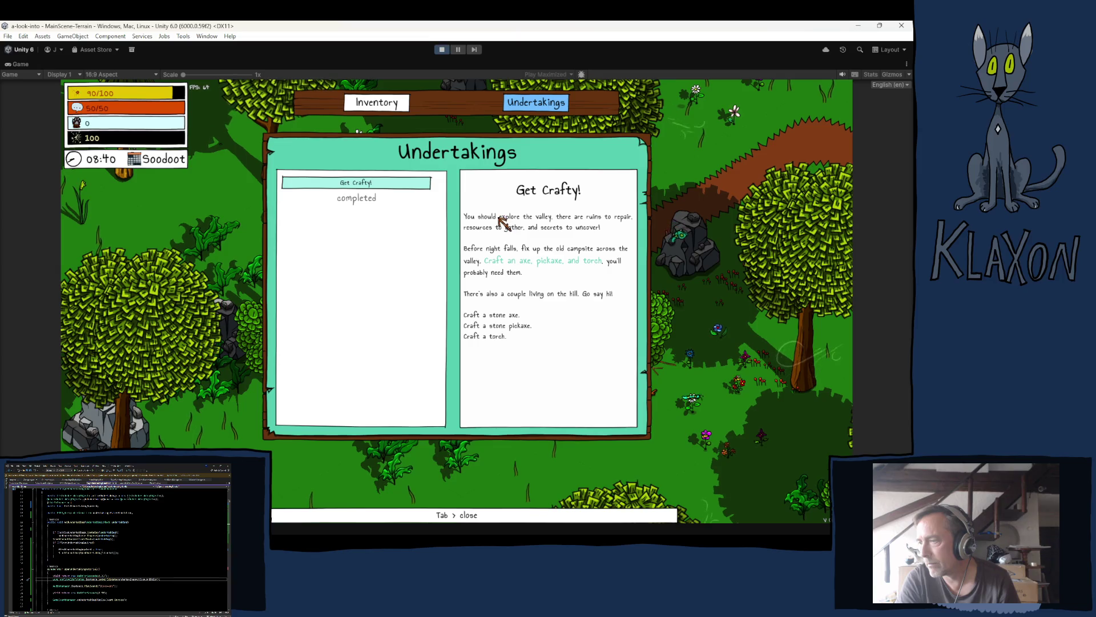
{"action": "key", "text": "Tab"}
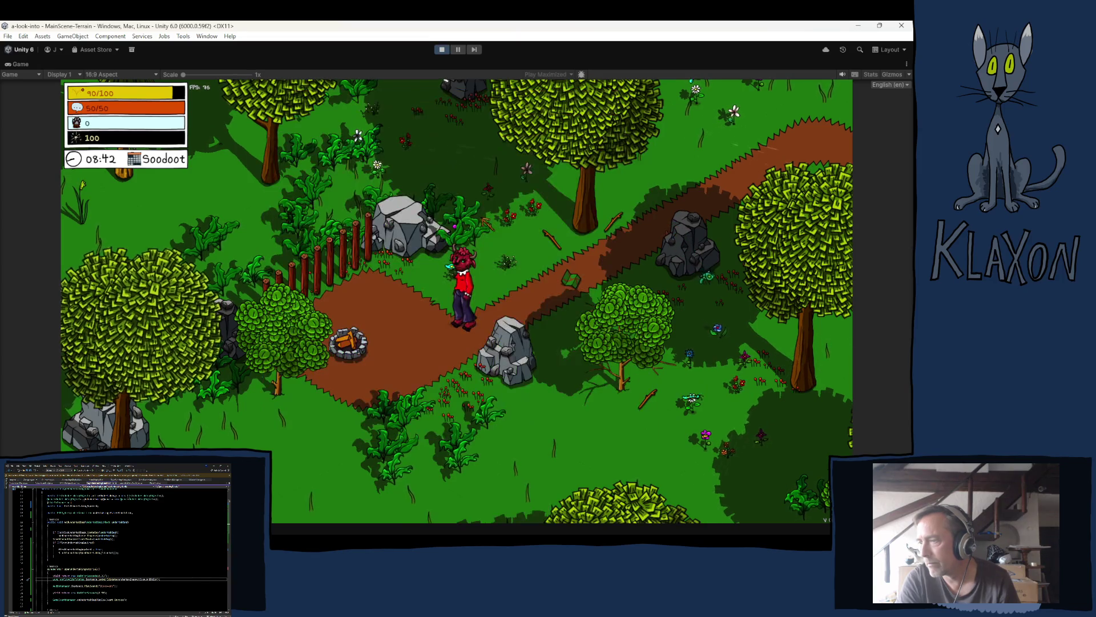
- Walk the character past the campfire and up into the northern woods
{"action": "key", "text": "s"}
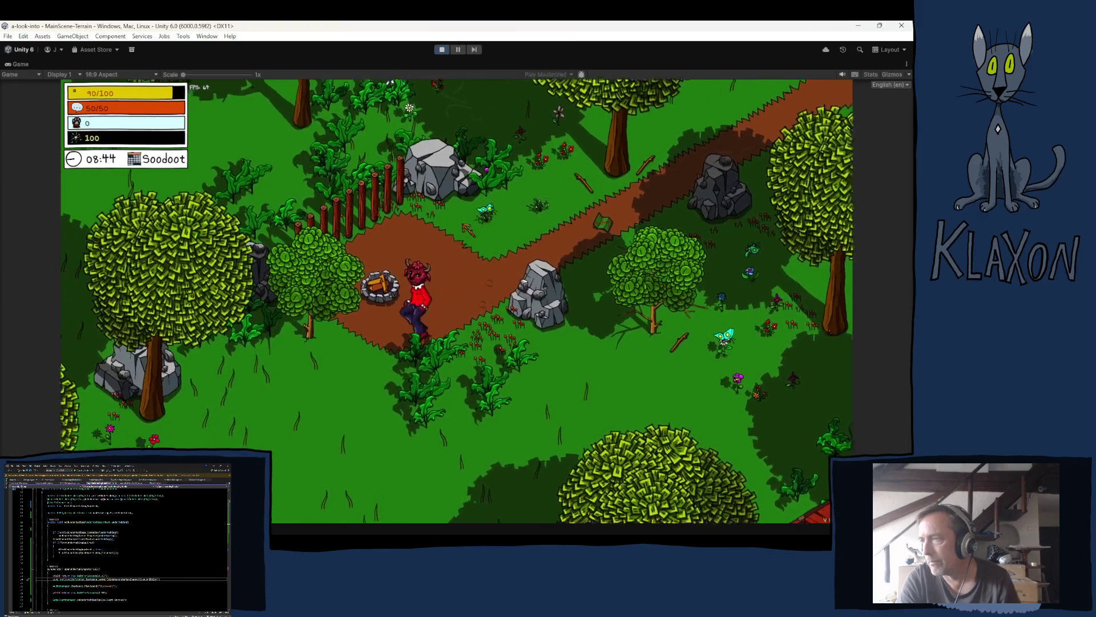
{"action": "key", "text": "a"}
{"action": "key", "text": "w"}
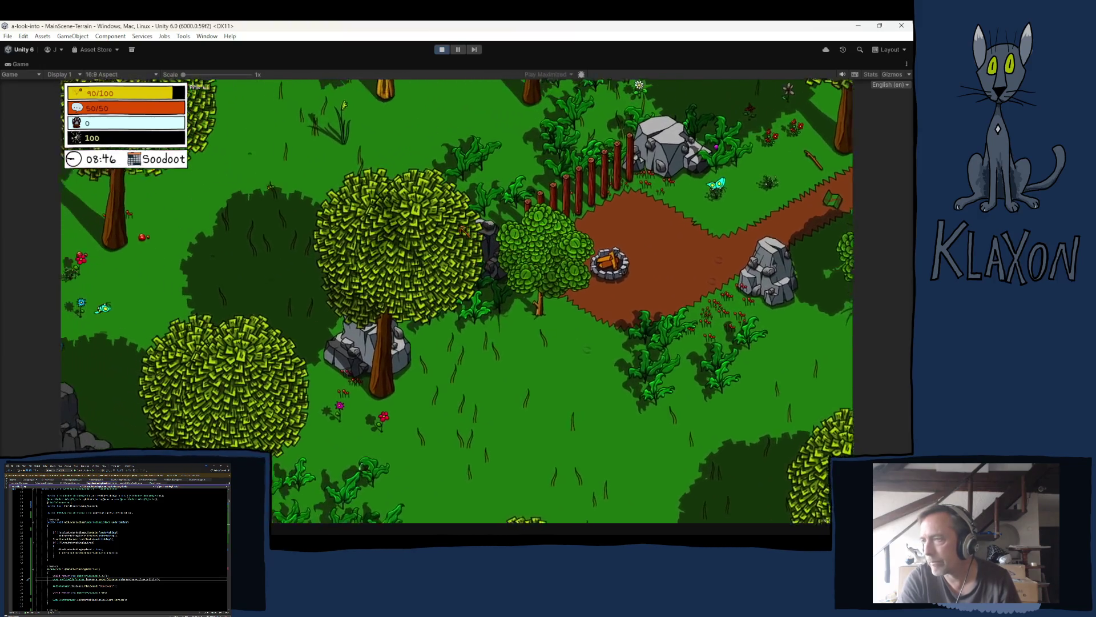
{"action": "key", "text": "w"}
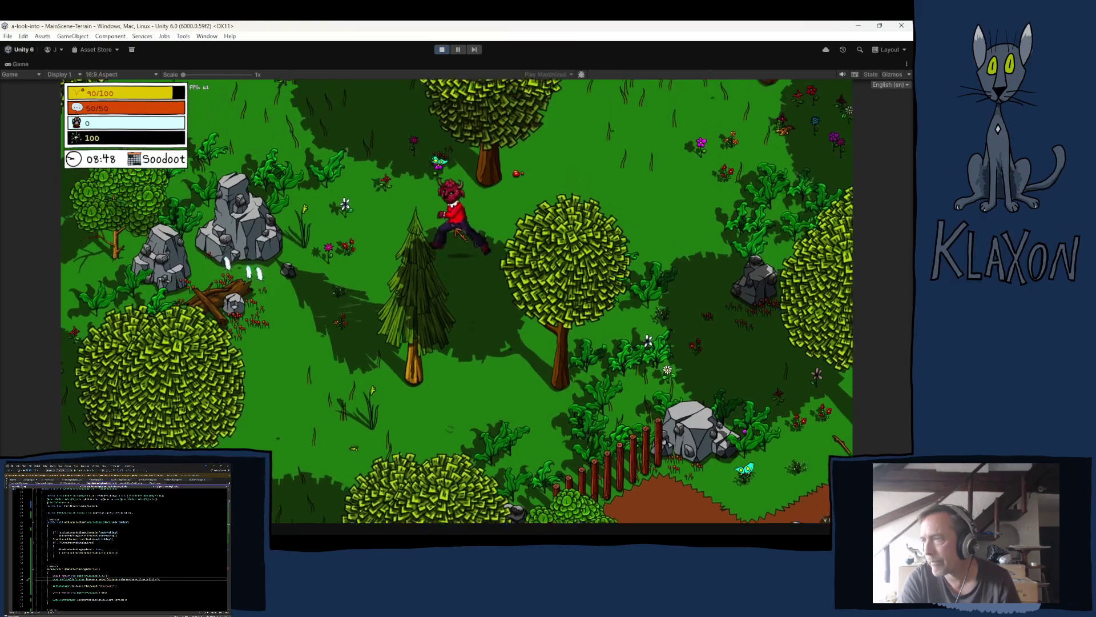
- Stop the game and leave Play mode, waiting through the 'Hold on' notice
{"action": "left_click", "coordinate": [443, 50]}
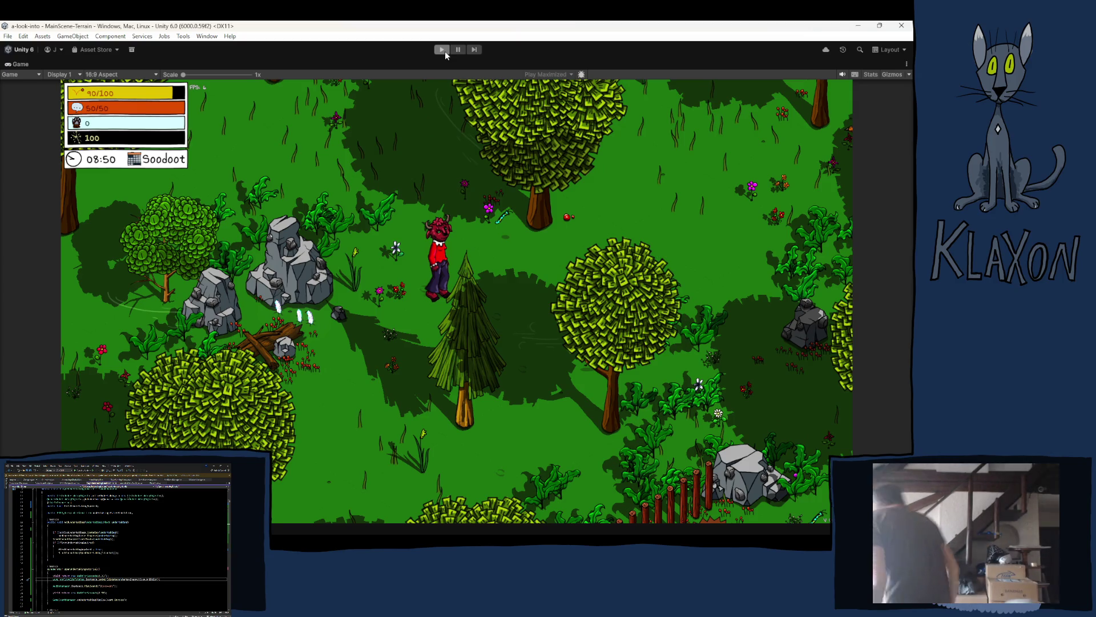
{"action": "left_click", "coordinate": [442, 50]}
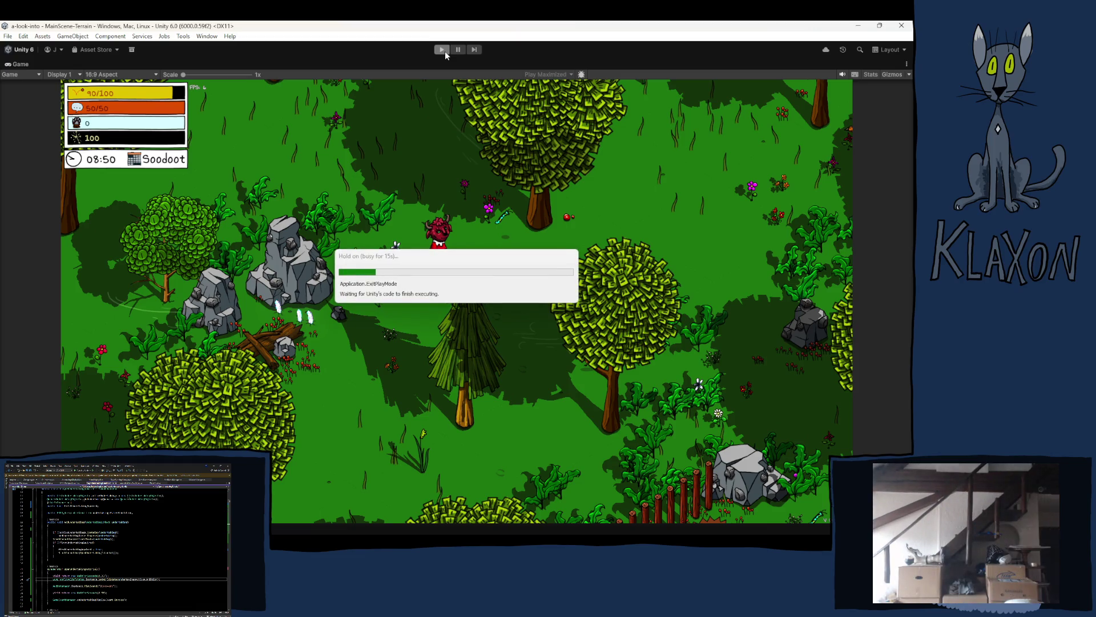
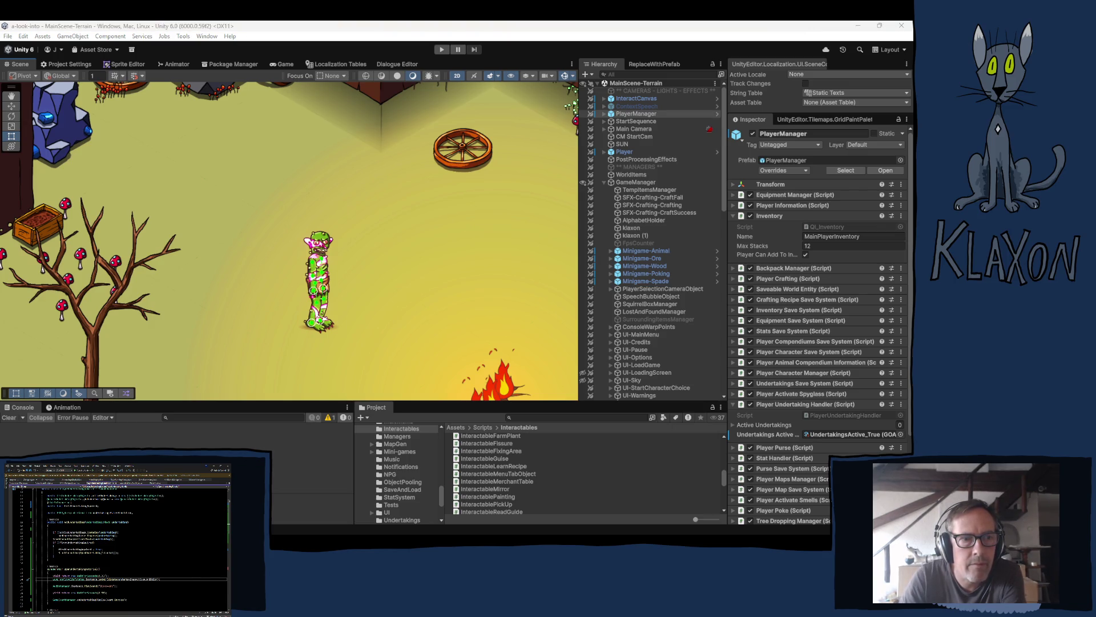
- Zoom the Scene view out and pan over to the forest surrounding the fenced farmyard
{"action": "key", "text": "alt+Tab"}
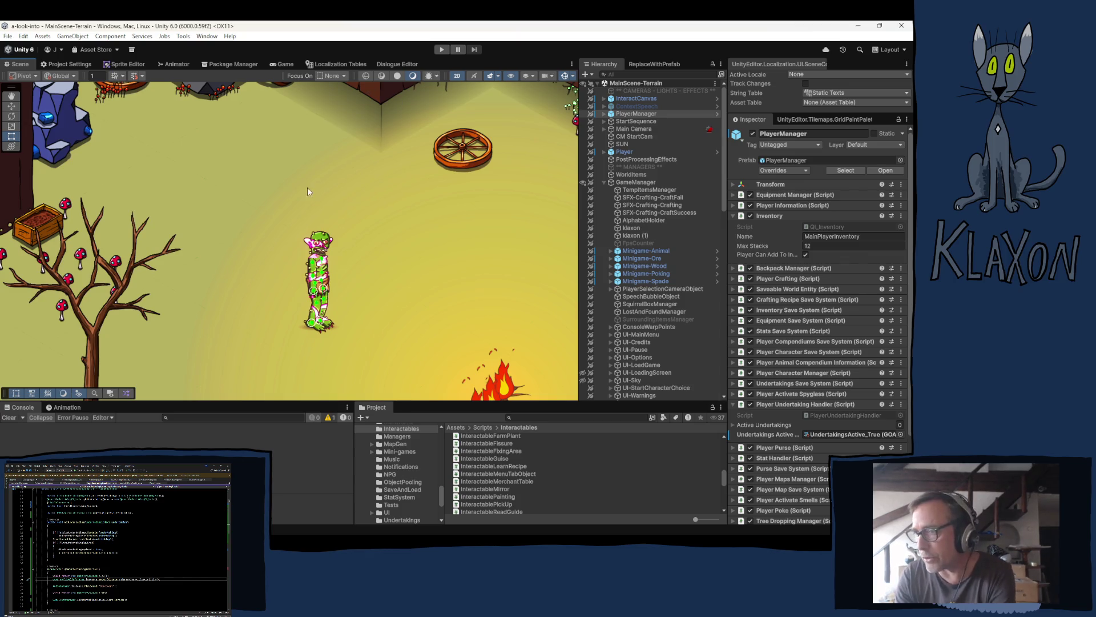
{"action": "scroll", "coordinate": [269, 273], "scroll_direction": "down", "scroll_amount": 5}
{"action": "scroll", "coordinate": [264, 281], "scroll_direction": "down", "scroll_amount": 2}
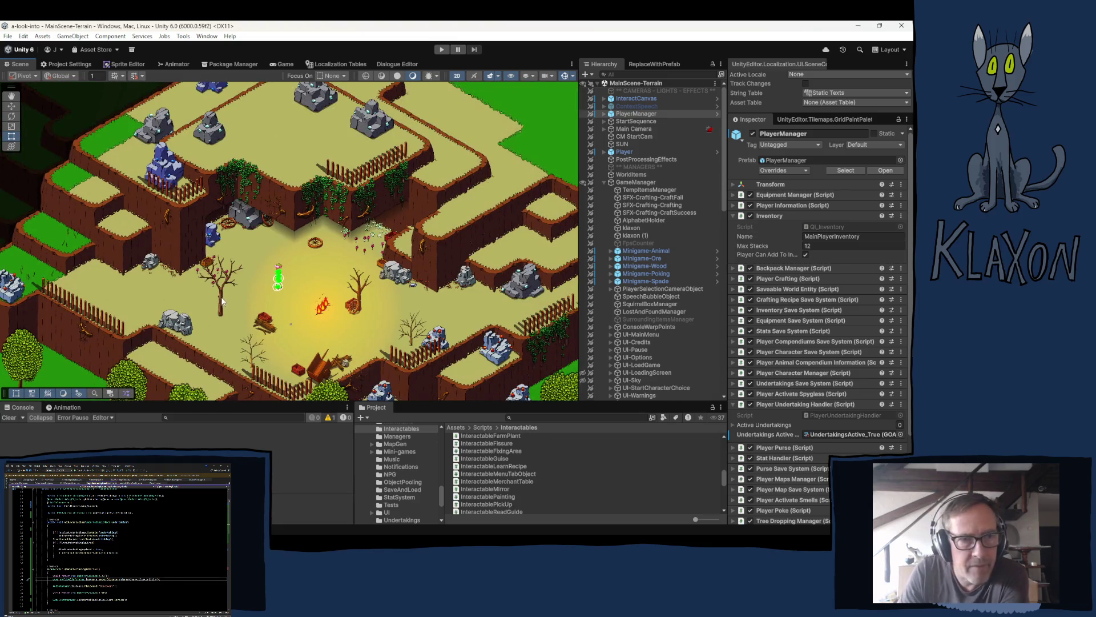
{"action": "mouse_move", "coordinate": [250, 266]}
{"action": "left_mouse_down"}
{"action": "mouse_move", "coordinate": [421, 152]}
{"action": "mouse_move", "coordinate": [484, 479]}
{"action": "left_mouse_up"}
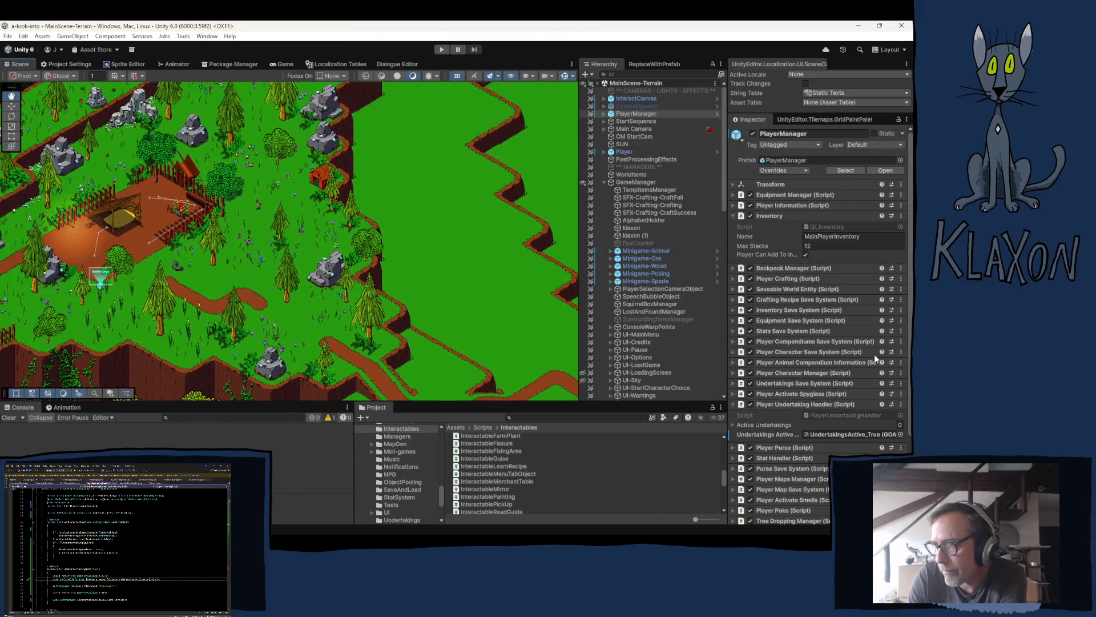
- Switch the Scene toolbar from the Hand tool to the Rect tool with T
{"action": "key", "text": "t"}
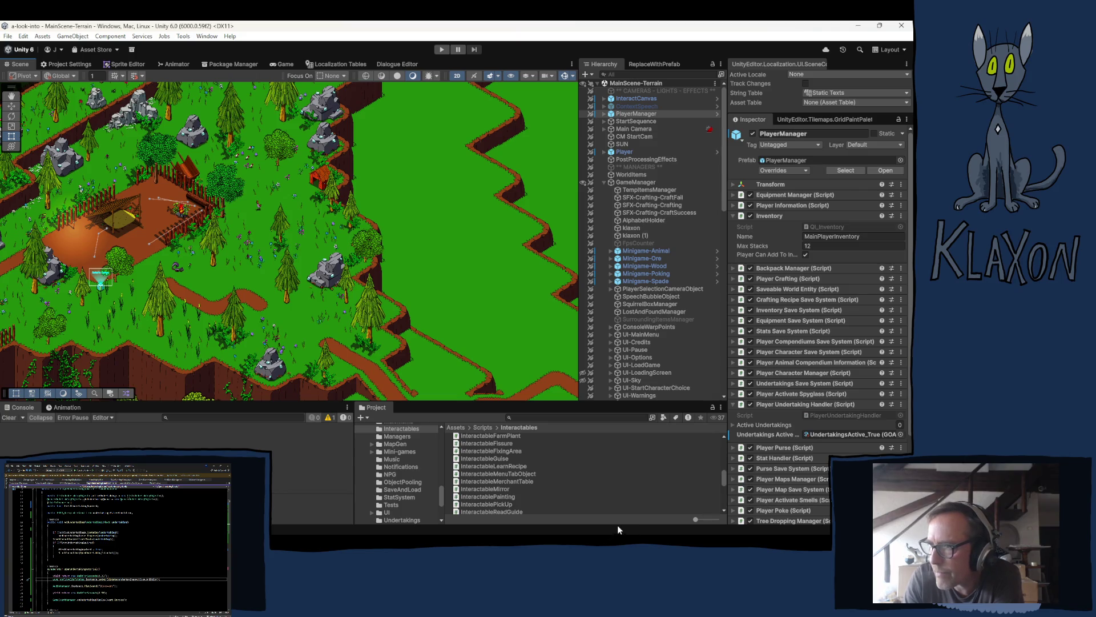
- Pan the Scene view up and left across the paths and rocks, zooming out
{"action": "mouse_move", "coordinate": [346, 282]}
{"action": "left_mouse_down"}
{"action": "mouse_move", "coordinate": [230, 155]}
{"action": "mouse_move", "coordinate": [148, 86]}
{"action": "mouse_move", "coordinate": [65, 328]}
{"action": "mouse_move", "coordinate": [23, 274]}
{"action": "mouse_move", "coordinate": [513, 229]}
{"action": "left_mouse_up"}
{"action": "key", "text": "Down"}
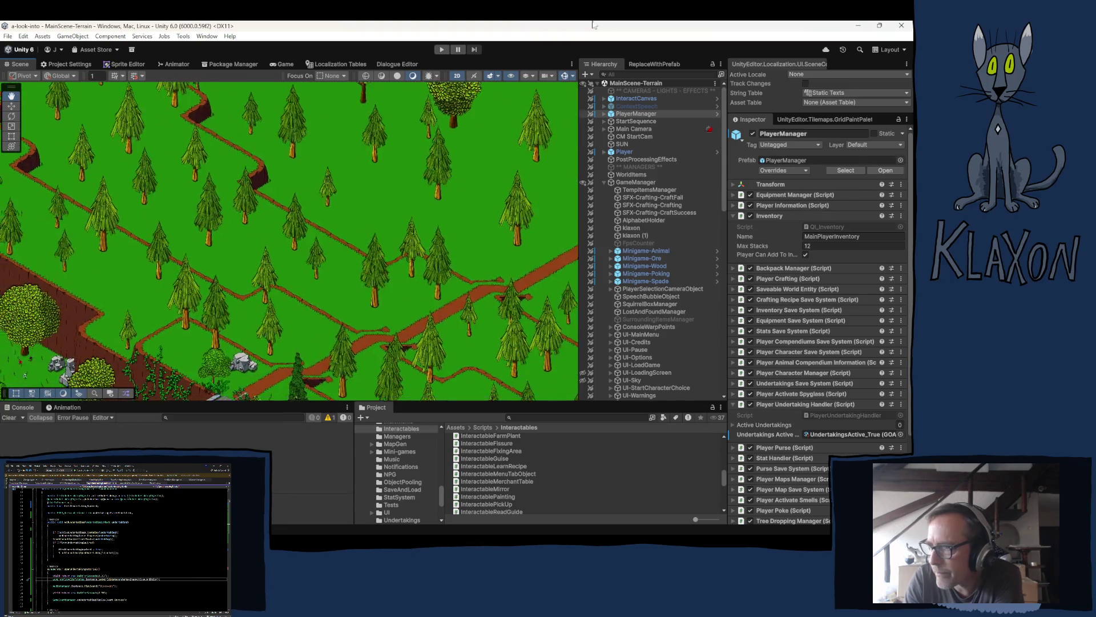
{"action": "scroll", "coordinate": [361, 316], "scroll_direction": "down", "scroll_amount": 4}
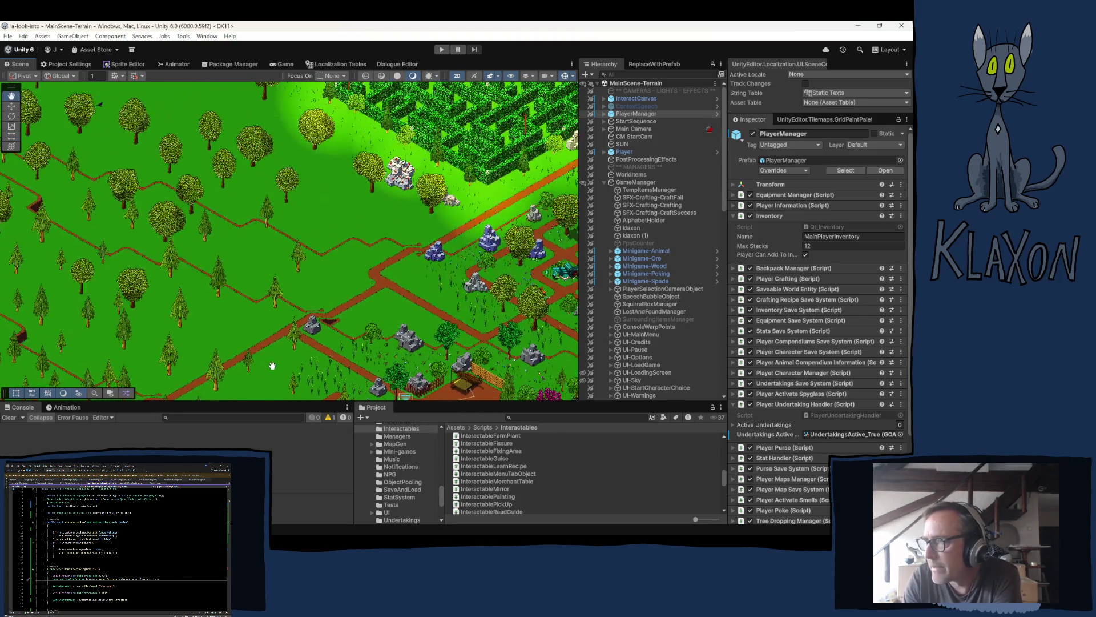
- Centre the red barn in the Scene view and open the Inventory component's context menu
{"action": "right_click", "coordinate": [190, 197]}
{"action": "key", "text": "Escape"}
{"action": "mouse_move", "coordinate": [550, 248]}
{"action": "left_mouse_down"}
{"action": "mouse_move", "coordinate": [448, 253]}
{"action": "mouse_move", "coordinate": [319, 224]}
{"action": "mouse_move", "coordinate": [410, 226]}
{"action": "mouse_move", "coordinate": [422, 228]}
{"action": "mouse_move", "coordinate": [63, 229]}
{"action": "mouse_move", "coordinate": [1085, 226]}
{"action": "mouse_move", "coordinate": [1035, 222]}
{"action": "left_mouse_up"}
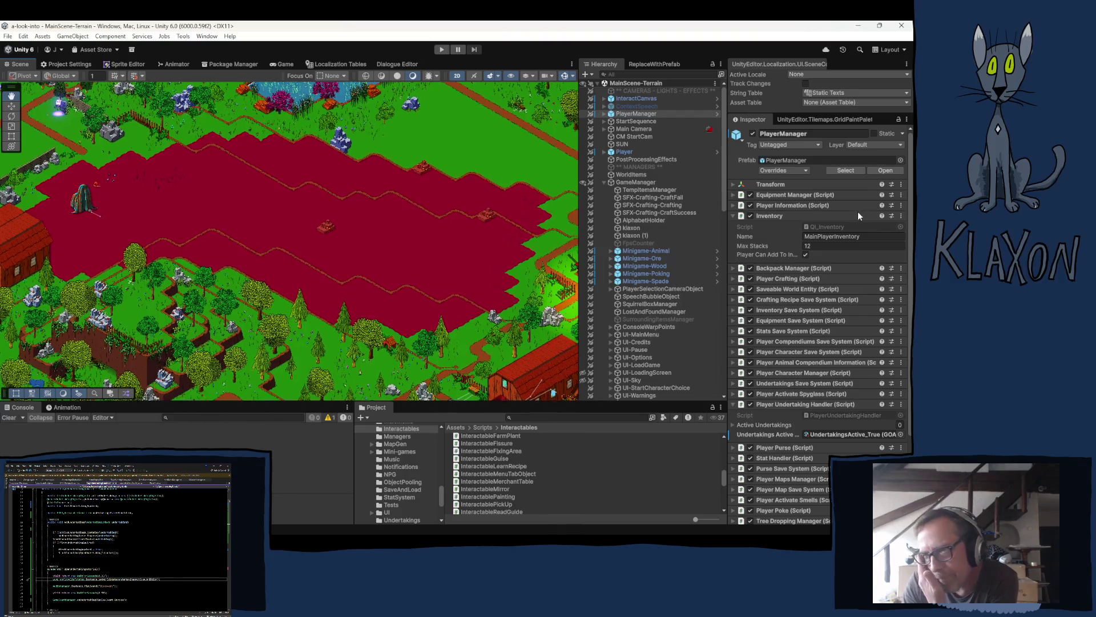
{"action": "right_click", "coordinate": [859, 215]}
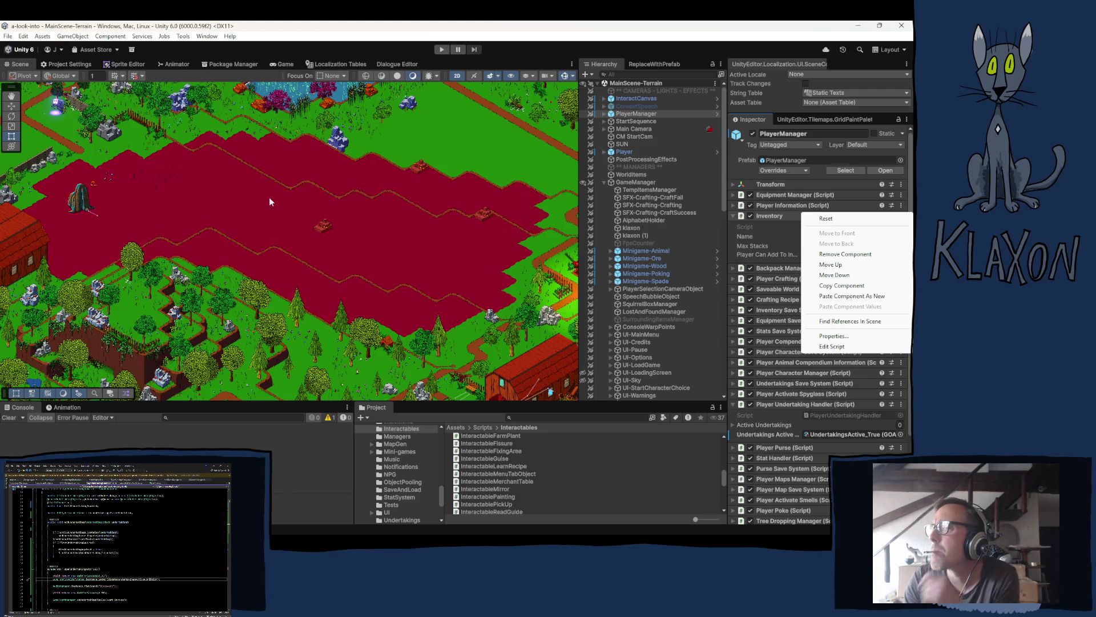
- Close the Inventory component's menu without choosing an option, then pan around the red area
{"action": "left_click", "coordinate": [286, 34]}
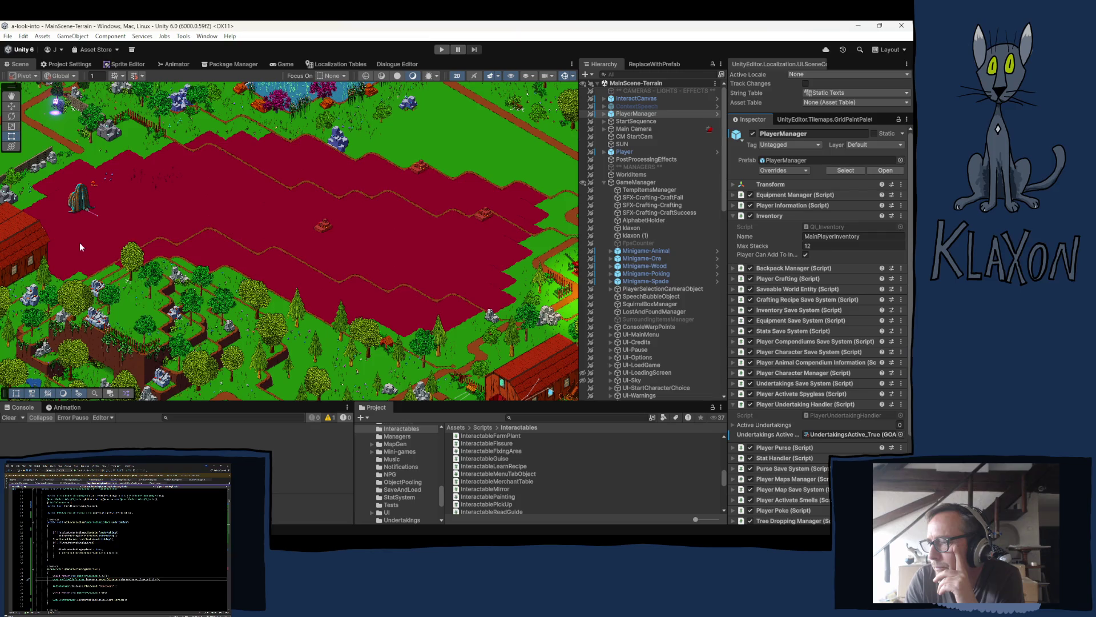
{"action": "mouse_move", "coordinate": [41, 195]}
{"action": "left_mouse_down"}
{"action": "mouse_move", "coordinate": [217, 229]}
{"action": "mouse_move", "coordinate": [346, 234]}
{"action": "mouse_move", "coordinate": [277, 219]}
{"action": "left_mouse_up"}
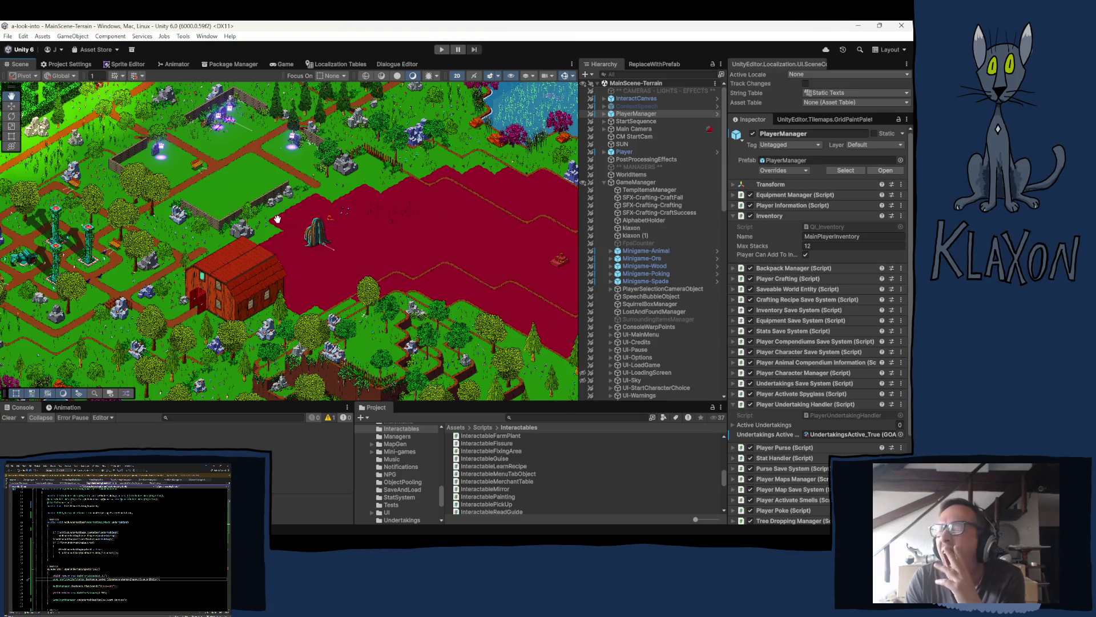
- Pan the map past the barn and along the crimson field toward the bordering forest and cliffs
{"action": "left_click_drag", "start_coordinate": [277, 219], "coordinate": [225, 212]}
{"action": "key", "text": "Right"}
{"action": "key", "text": "Down"}
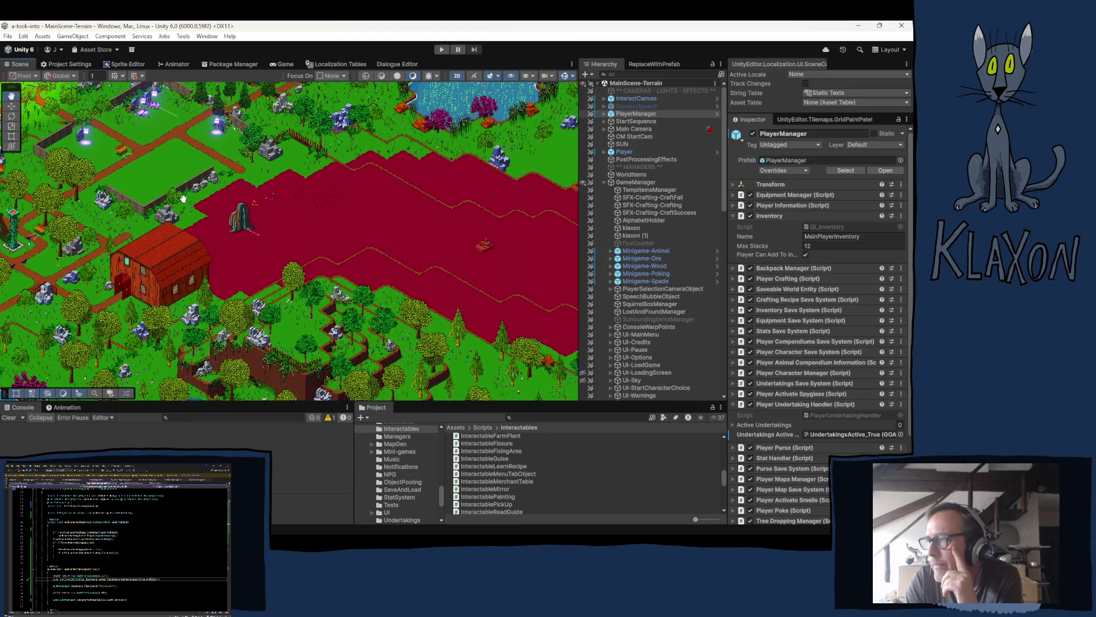
{"action": "key", "text": "Right"}
{"action": "key", "text": "Down"}
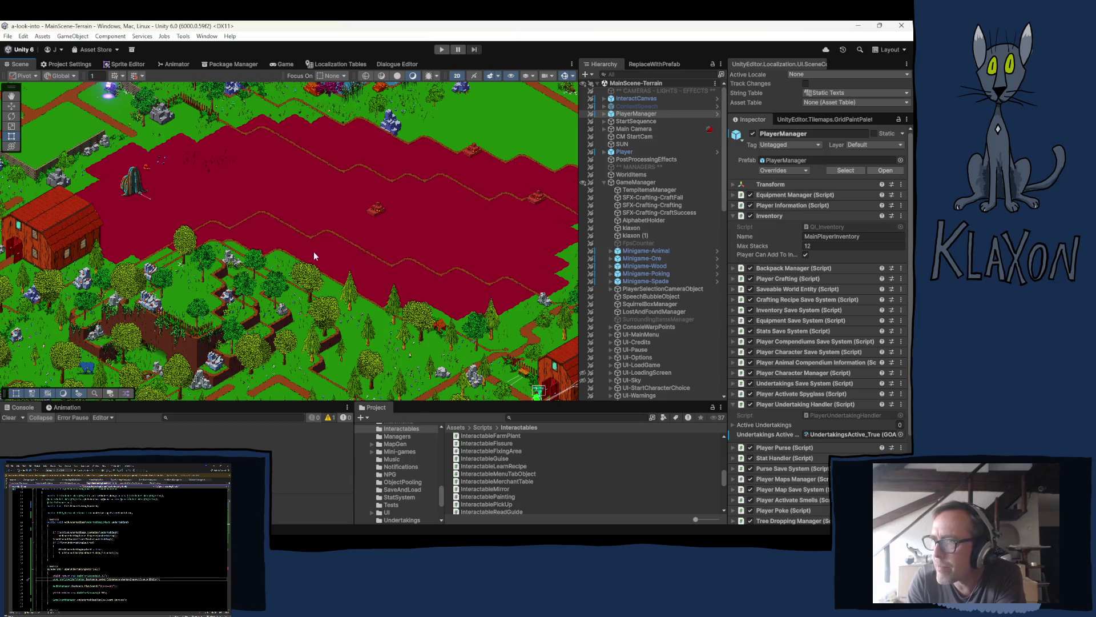
- Centre the red area's western corner near the barn and standing stone, then zoom in
{"action": "key", "text": "q"}
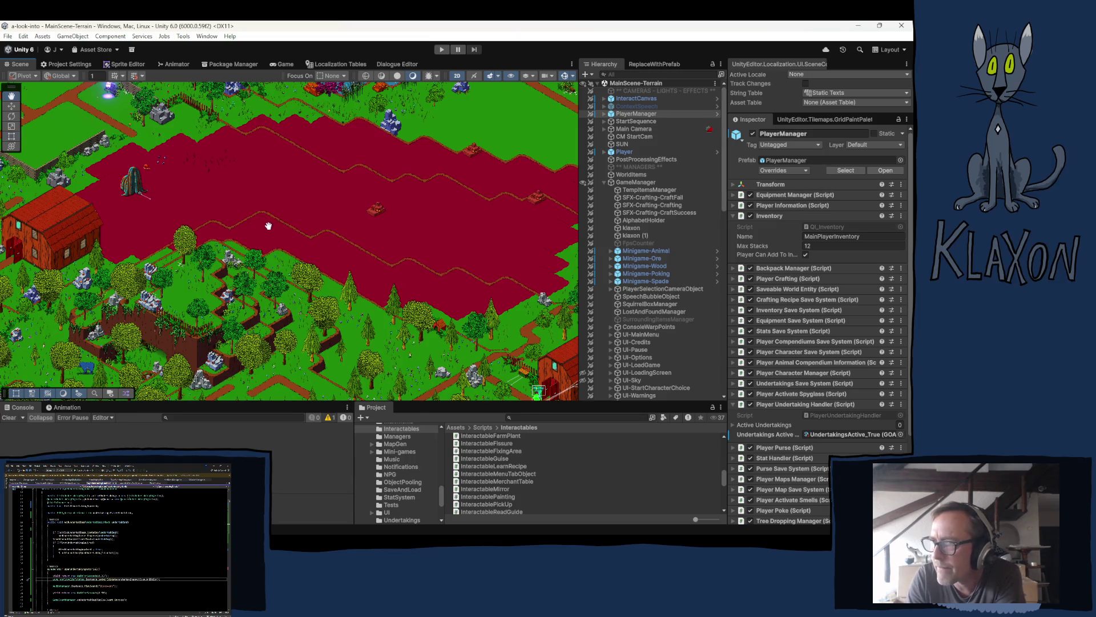
{"action": "left_click_drag", "start_coordinate": [268, 226], "coordinate": [314, 262]}
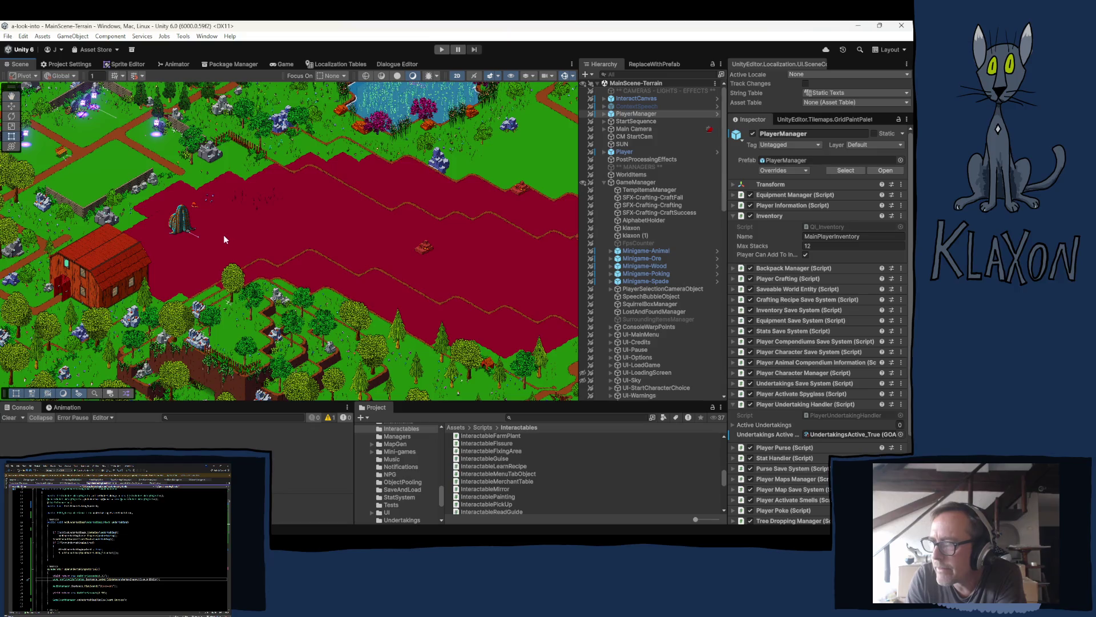
{"action": "scroll", "coordinate": [190, 242], "scroll_direction": "up", "scroll_amount": 2}
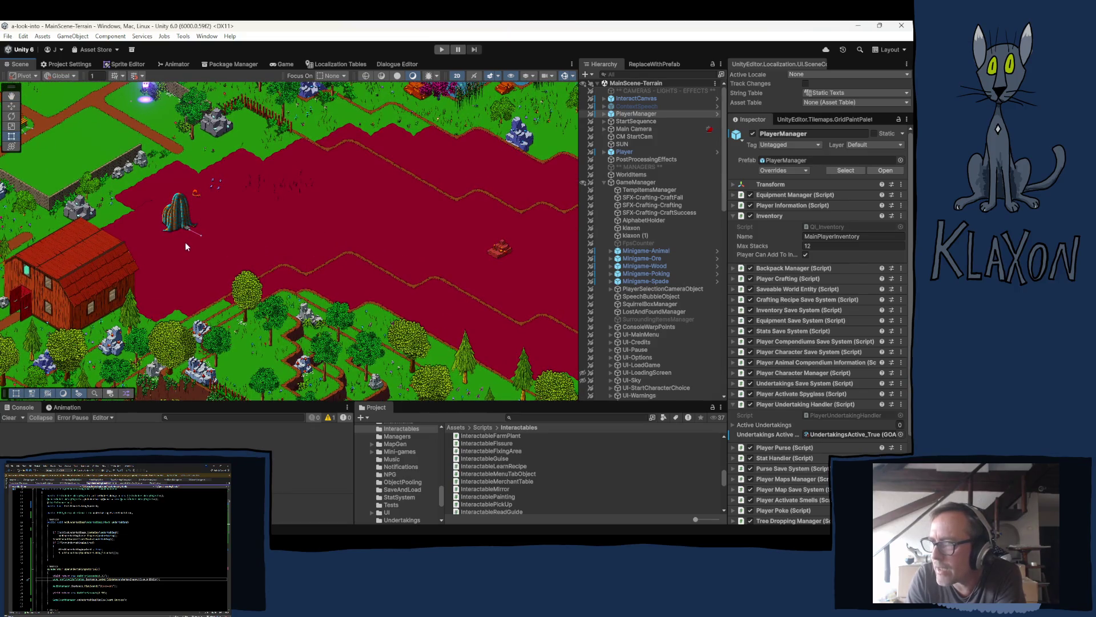